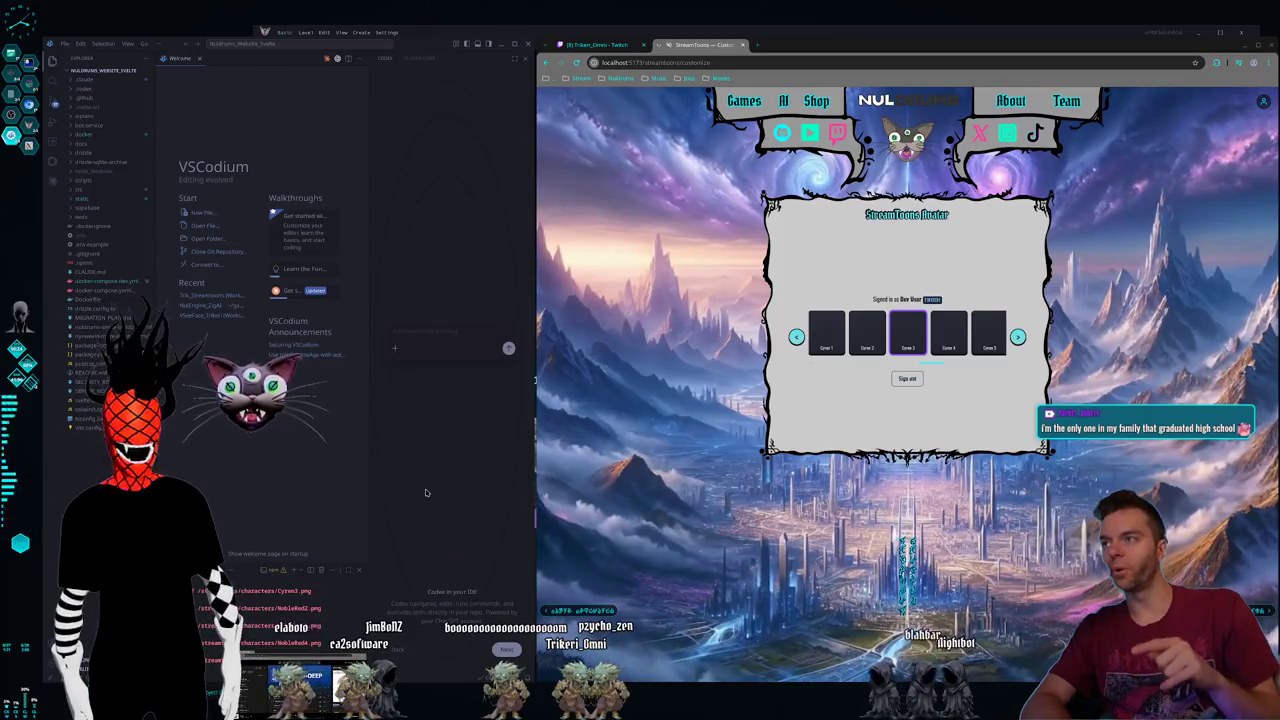
- Open a new blank browser tab beside the StreamToons avatar customize page
key("ctrl+t")
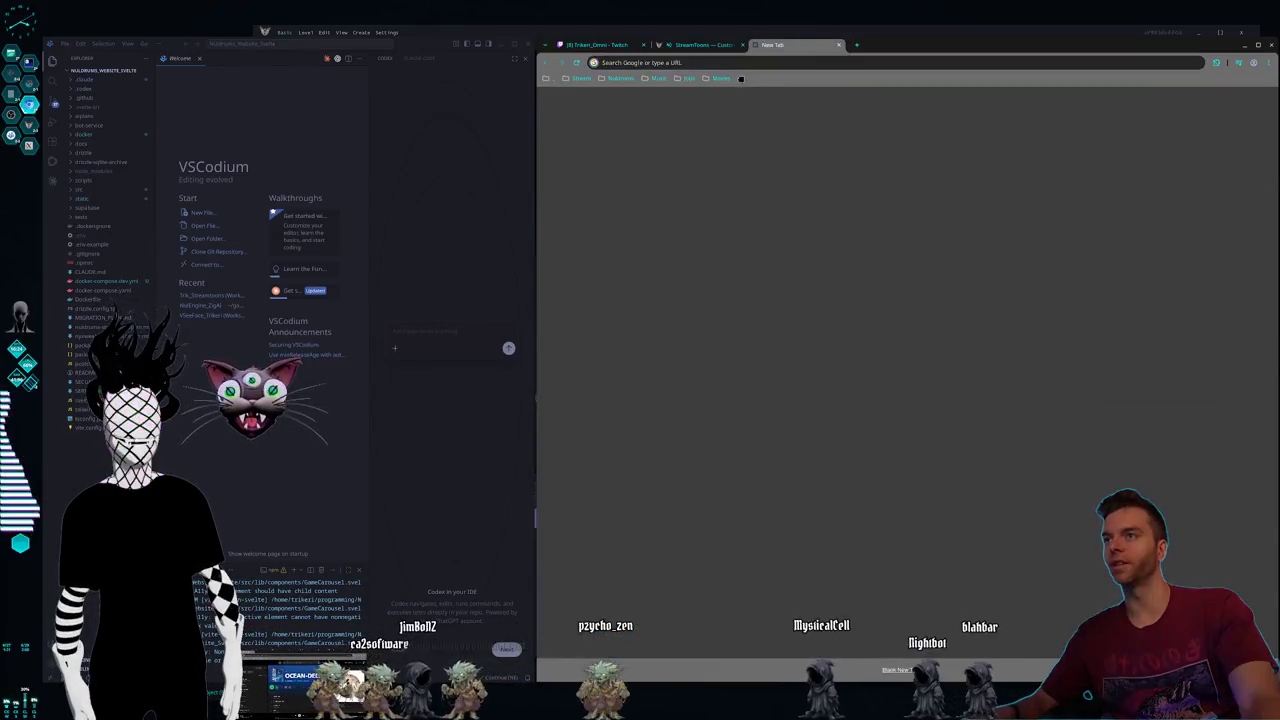
- Detach the new tab into its own window and search Google for 'spy 500'
left_click_drag(772, 44, 557, 65)
type("spy")
key("Return")
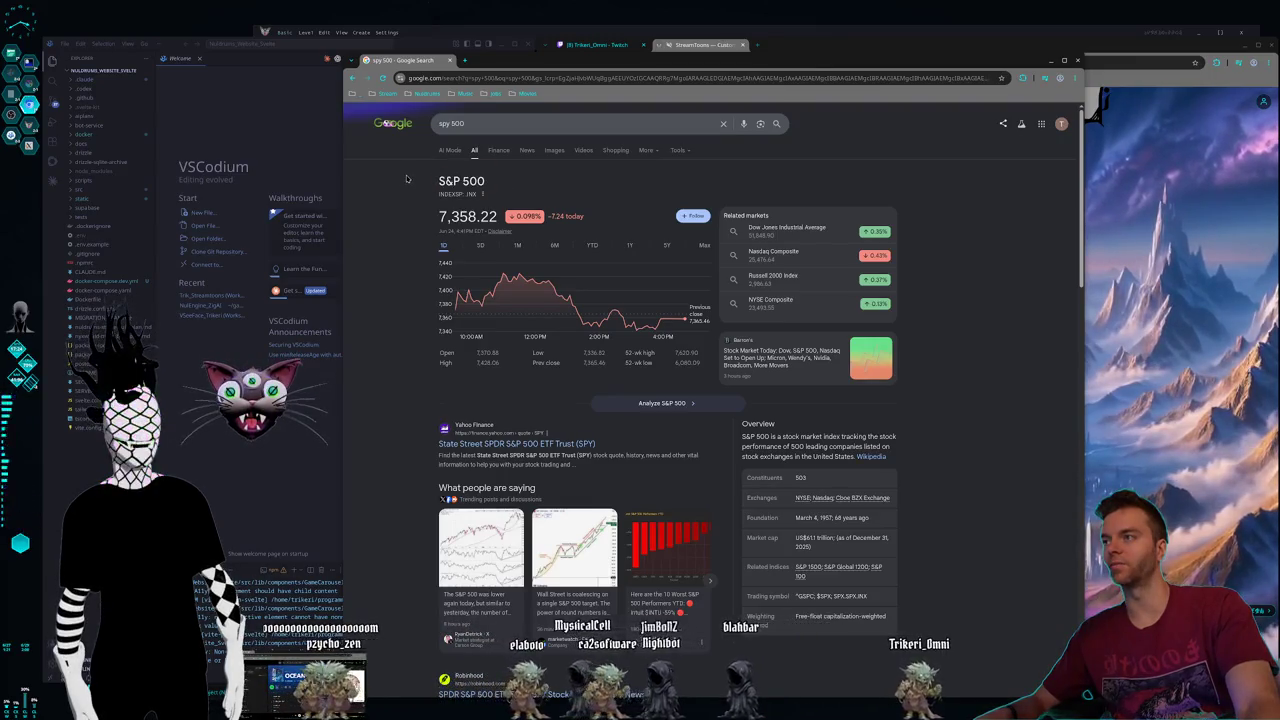
- Select the S&P 500 summary text down to the Exchanges row, then deselect it
mouse_move(406, 178)
left_mouse_down()
mouse_move(621, 393)
mouse_move(561, 308)
left_mouse_up()
mouse_move(449, 283)
left_mouse_down()
mouse_move(923, 530)
mouse_move(407, 187)
left_mouse_up()
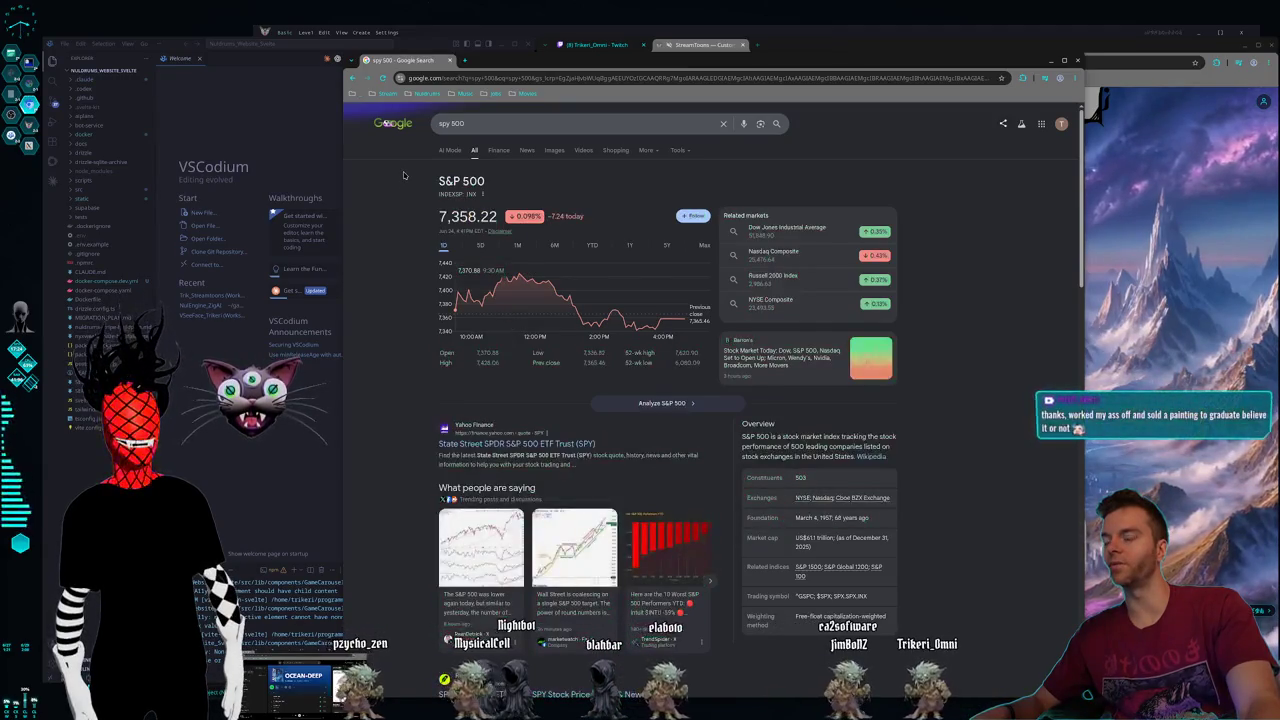
mouse_move(407, 187)
left_mouse_down()
mouse_move(966, 502)
mouse_move(423, 222)
left_mouse_up()
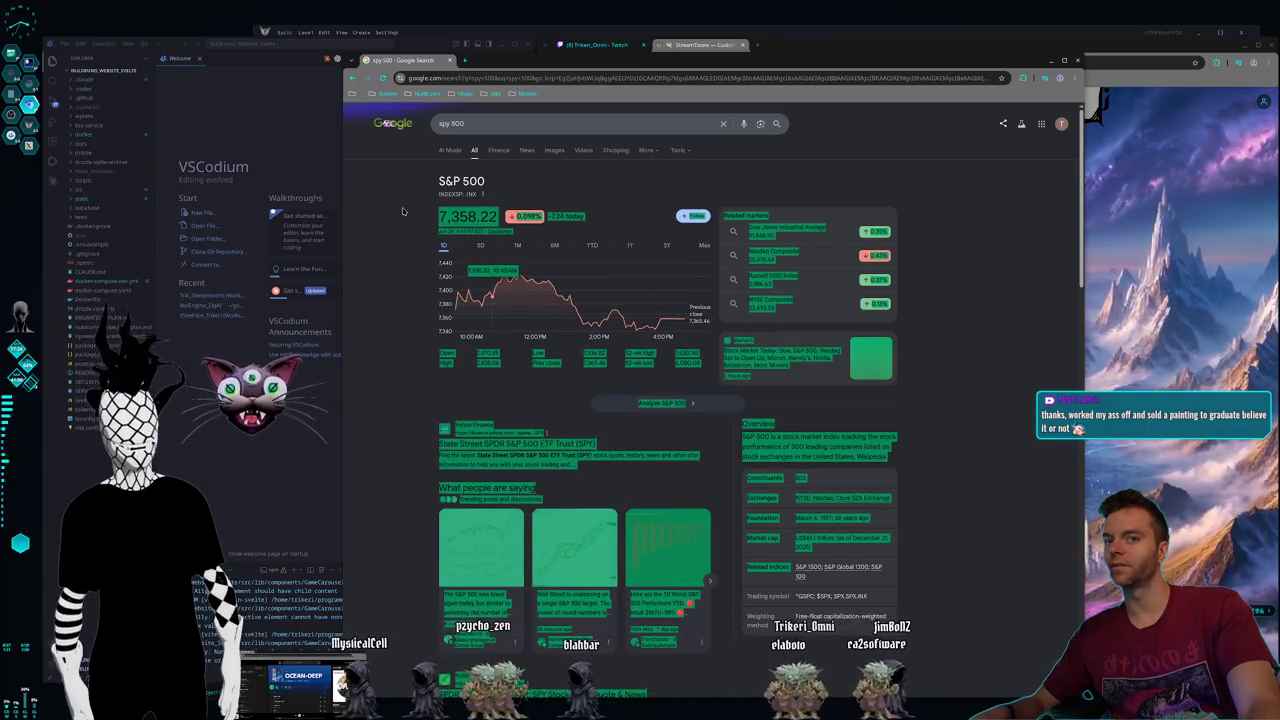
left_click(1029, 486)
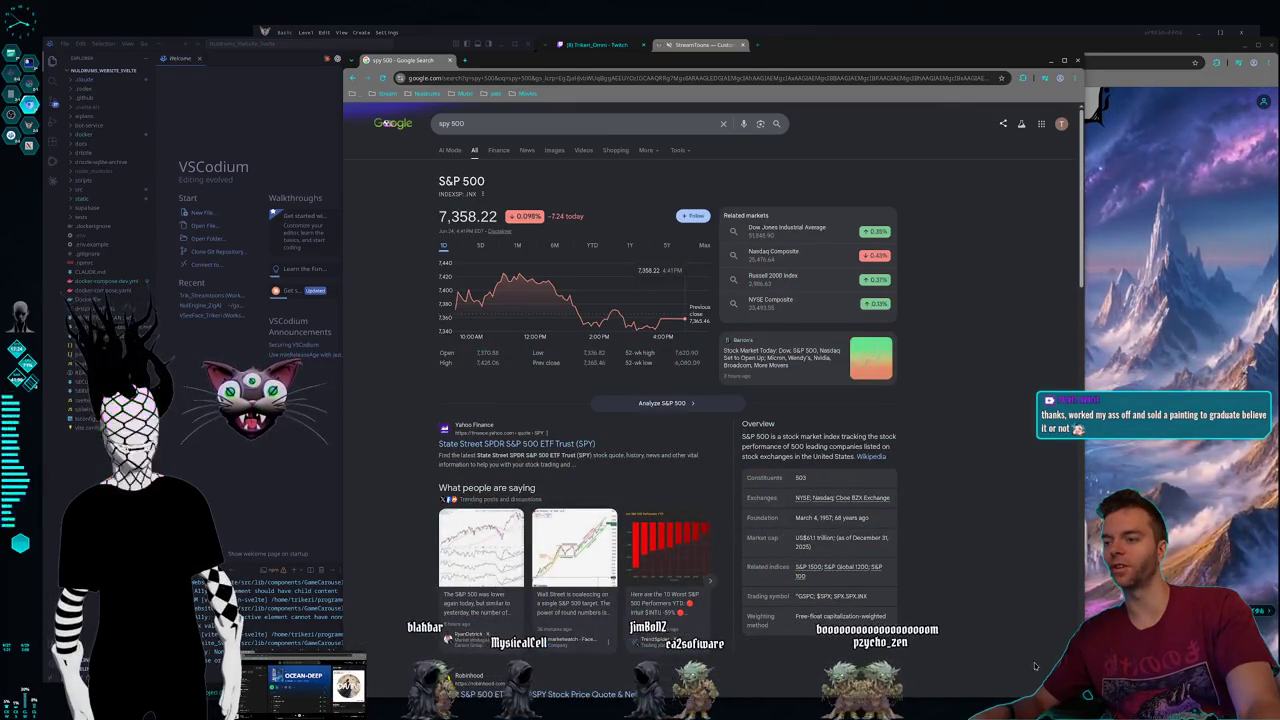
- Shrink the search window and scroll through the S&P 500 results at 7,358.22
left_click_drag(1083, 705, 1032, 632)
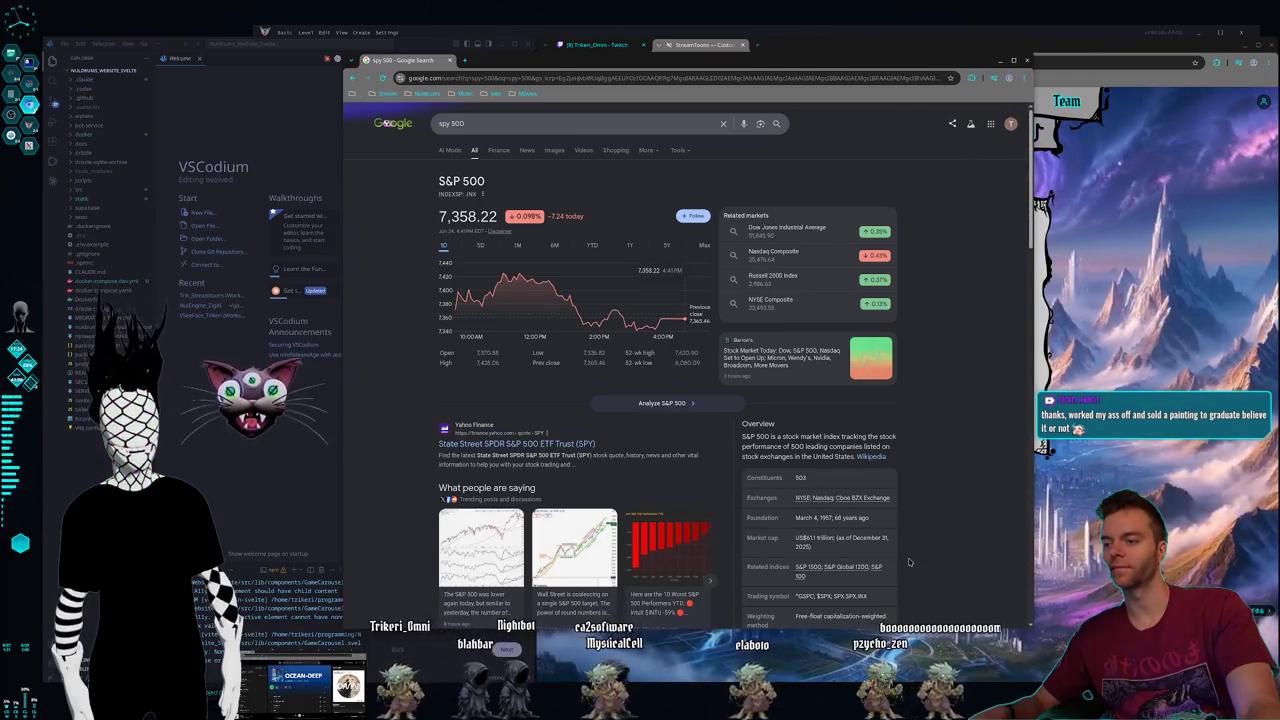
scroll(955, 437, "down", 2)
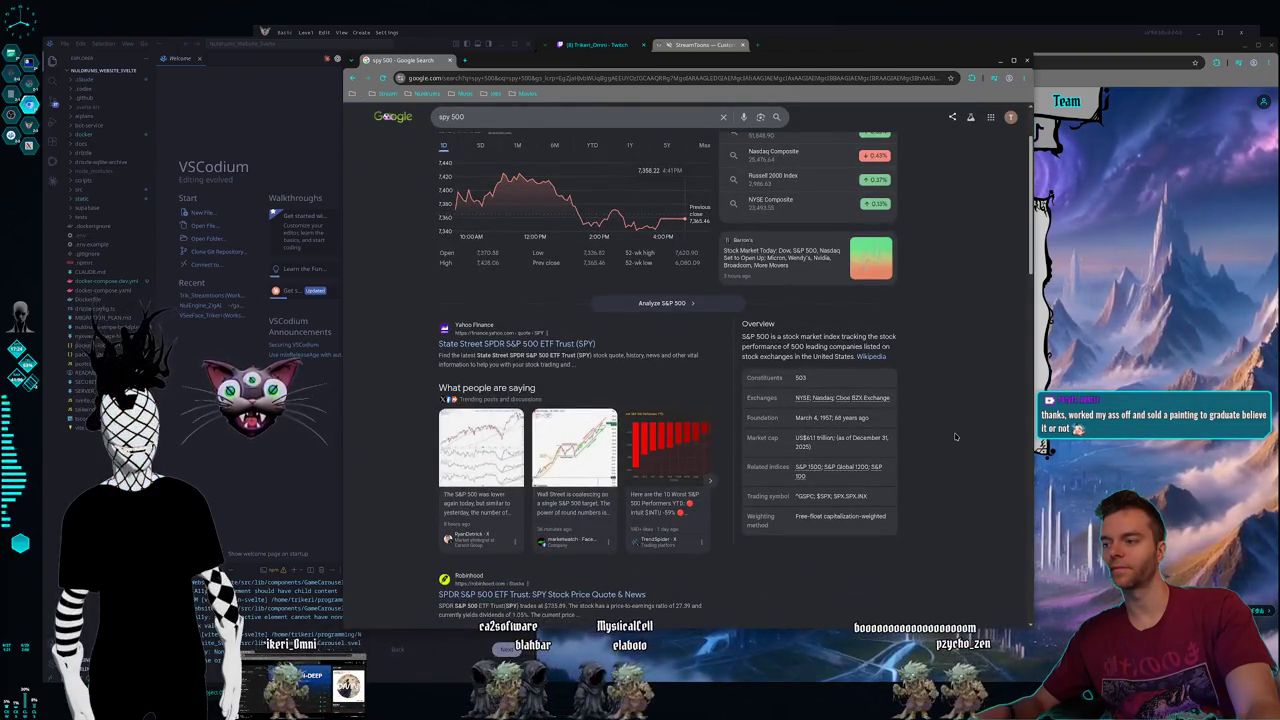
scroll(955, 437, "up", 2)
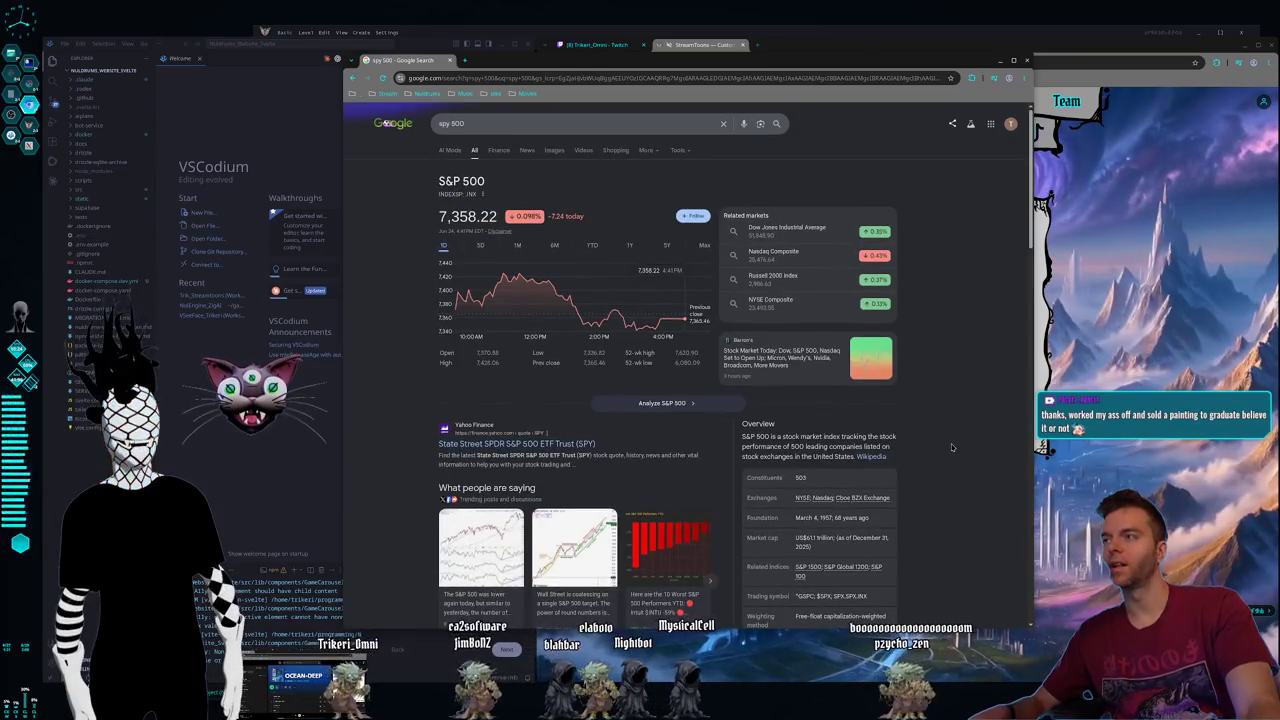
scroll(951, 443, "down", 3)
scroll(951, 443, "up", 3)
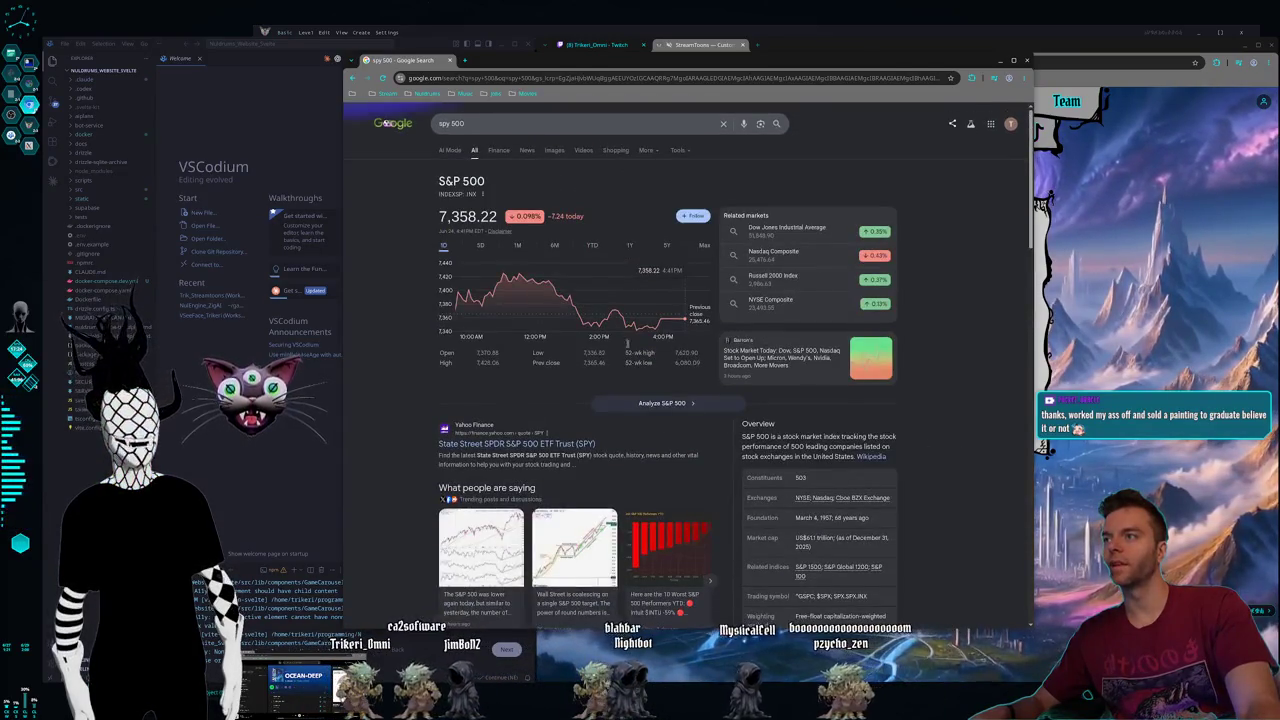
- Switch the S&P 500 chart to YTD, then 1Y, and select the title and price
left_click(593, 246)
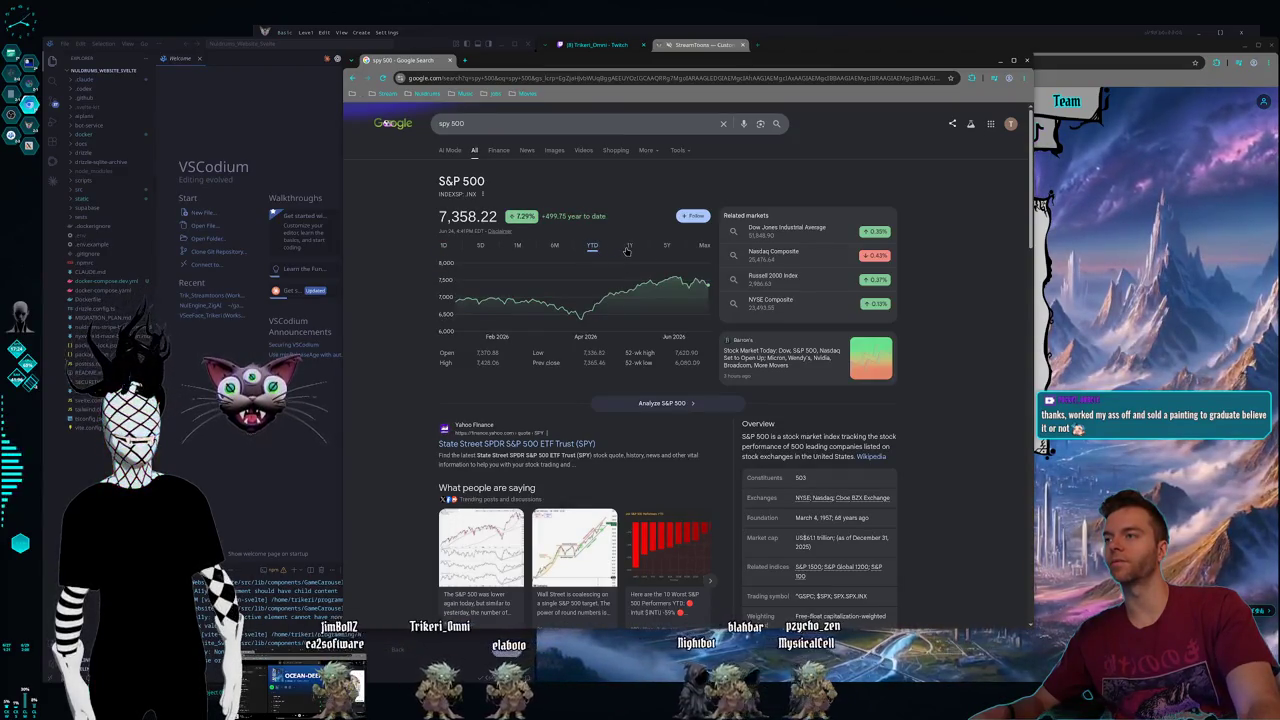
left_click(629, 246)
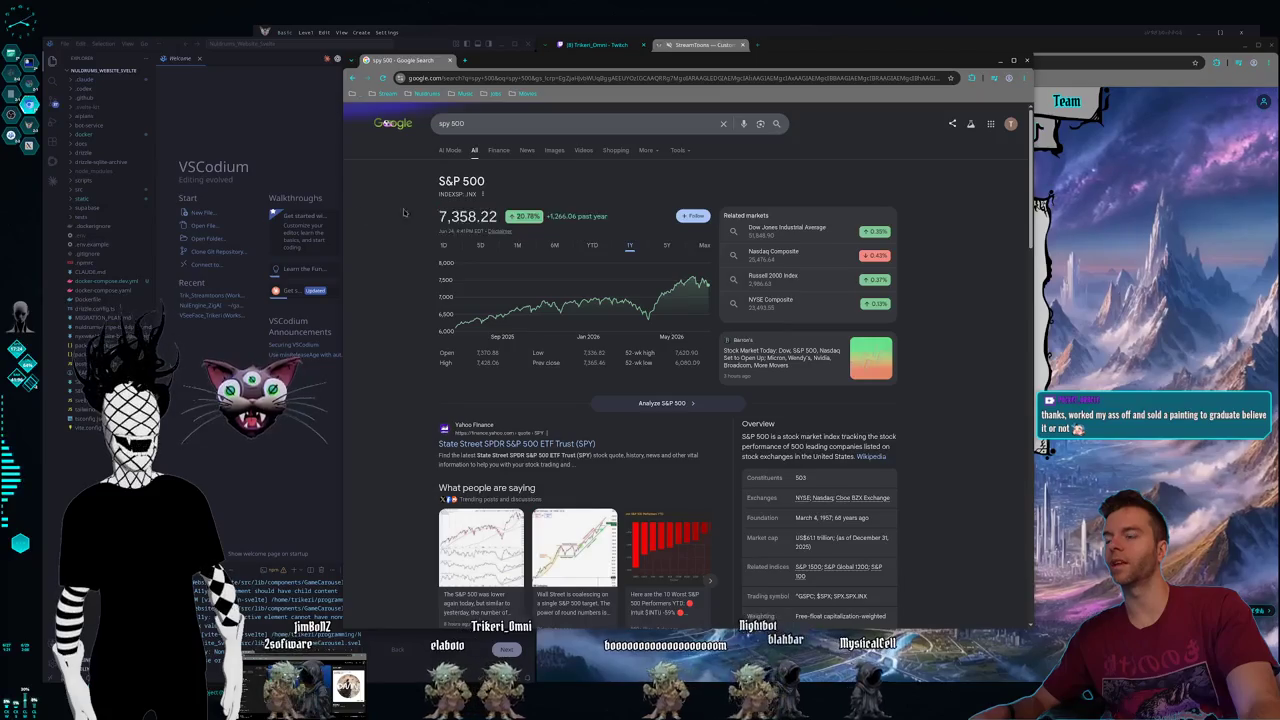
mouse_move(400, 215)
left_mouse_down()
mouse_move(391, 185)
mouse_move(395, 234)
left_mouse_up()
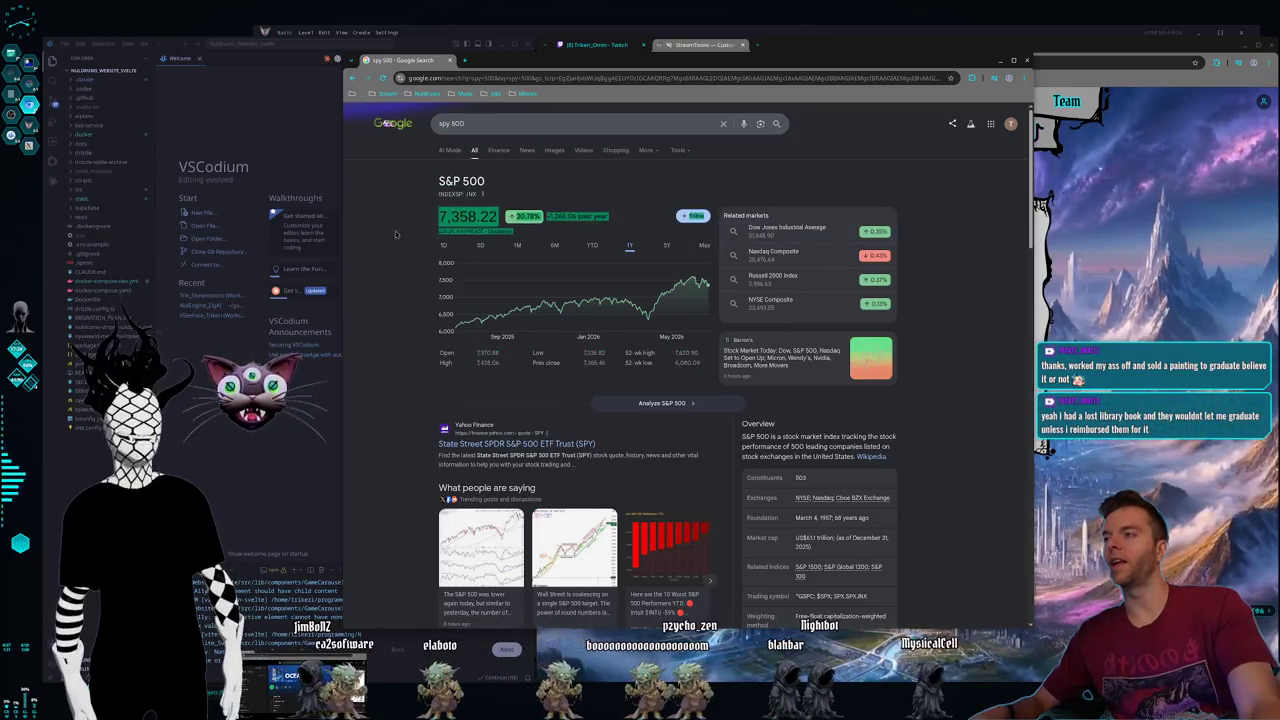
mouse_move(451, 187)
left_mouse_down()
mouse_move(410, 225)
mouse_move(420, 228)
left_mouse_up()
left_click(379, 199)
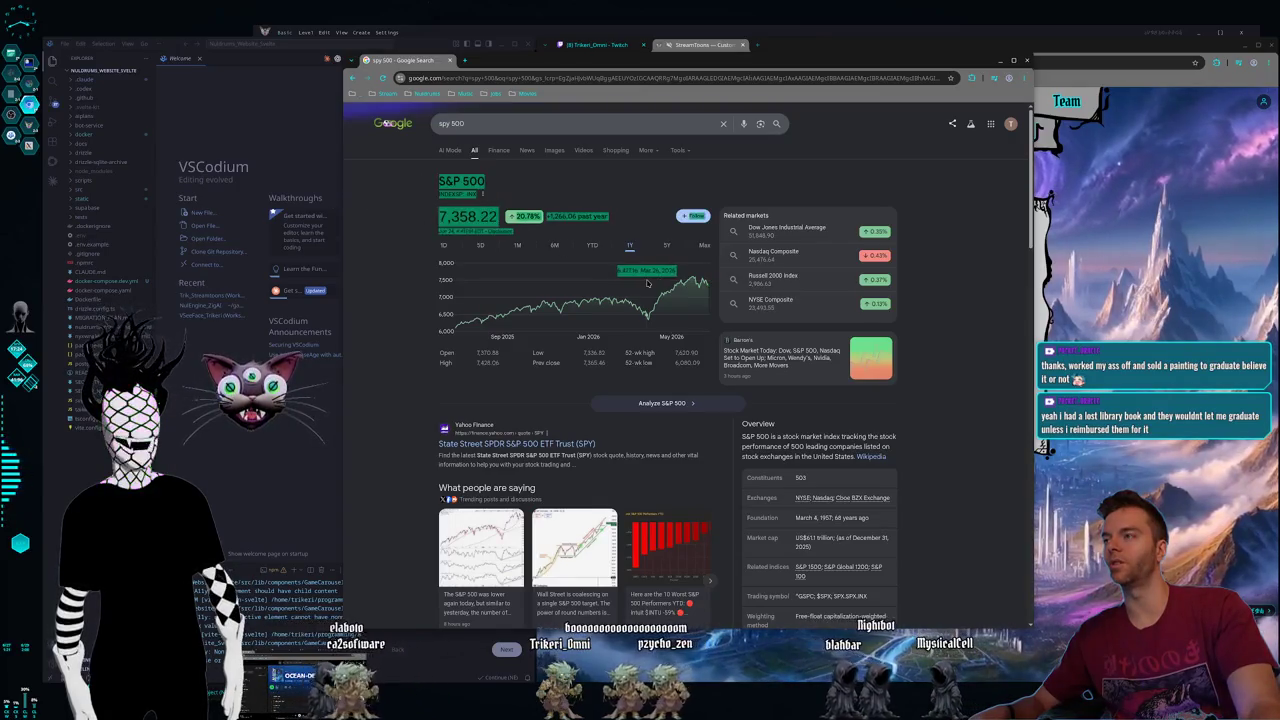
left_click(395, 165)
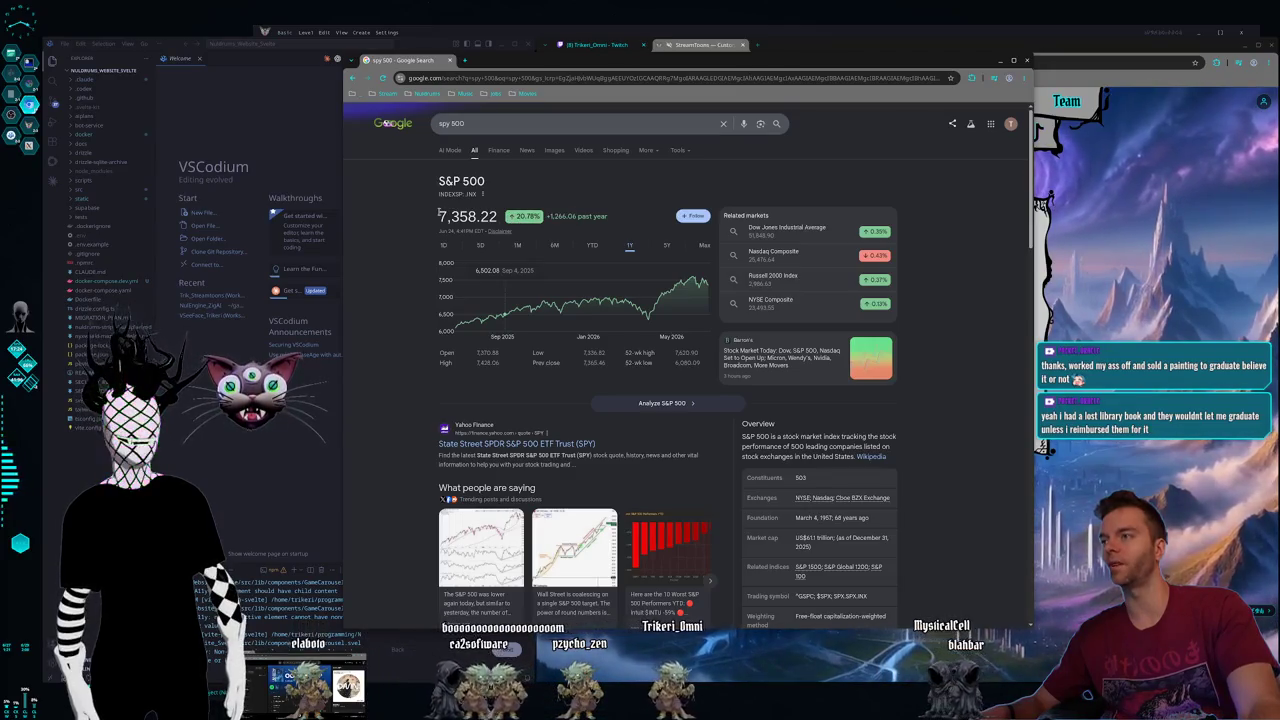
- Select the price, chart stats and S&P 500 summary block, then clear the selection
left_click_drag(463, 212, 907, 437)
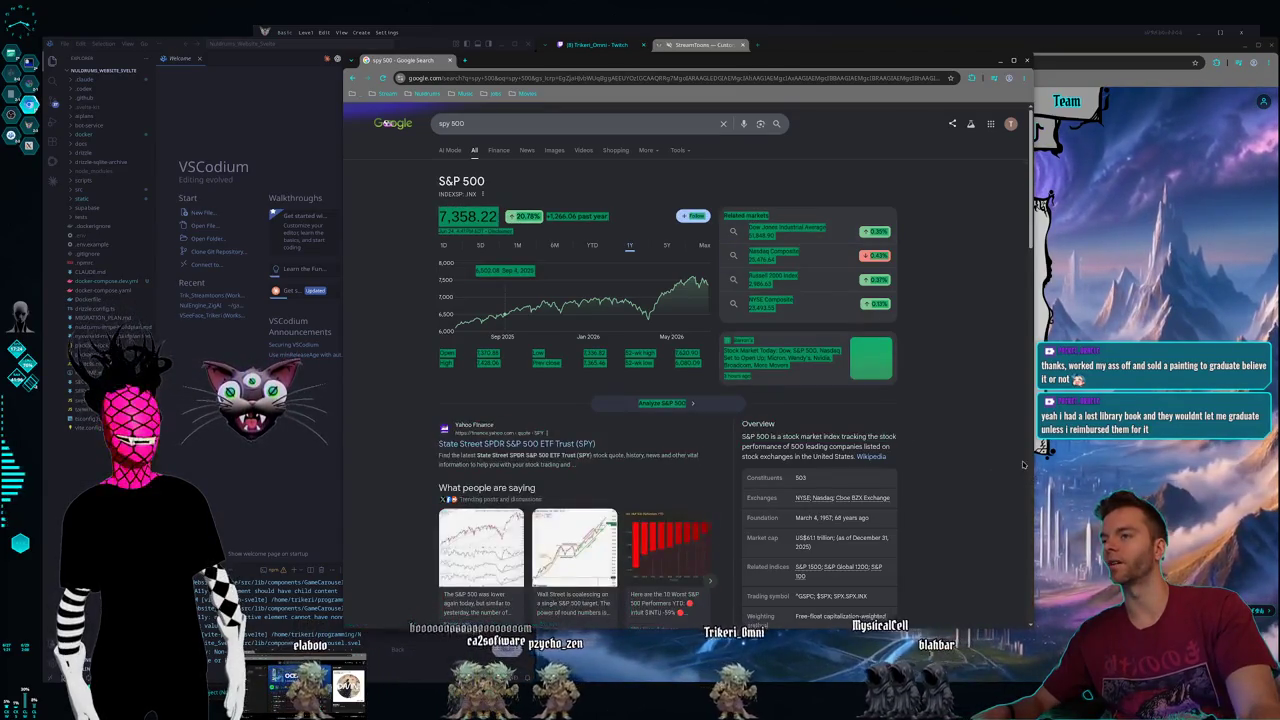
left_click(400, 216)
triple_click(436, 204)
left_click(436, 204)
triple_click(436, 202)
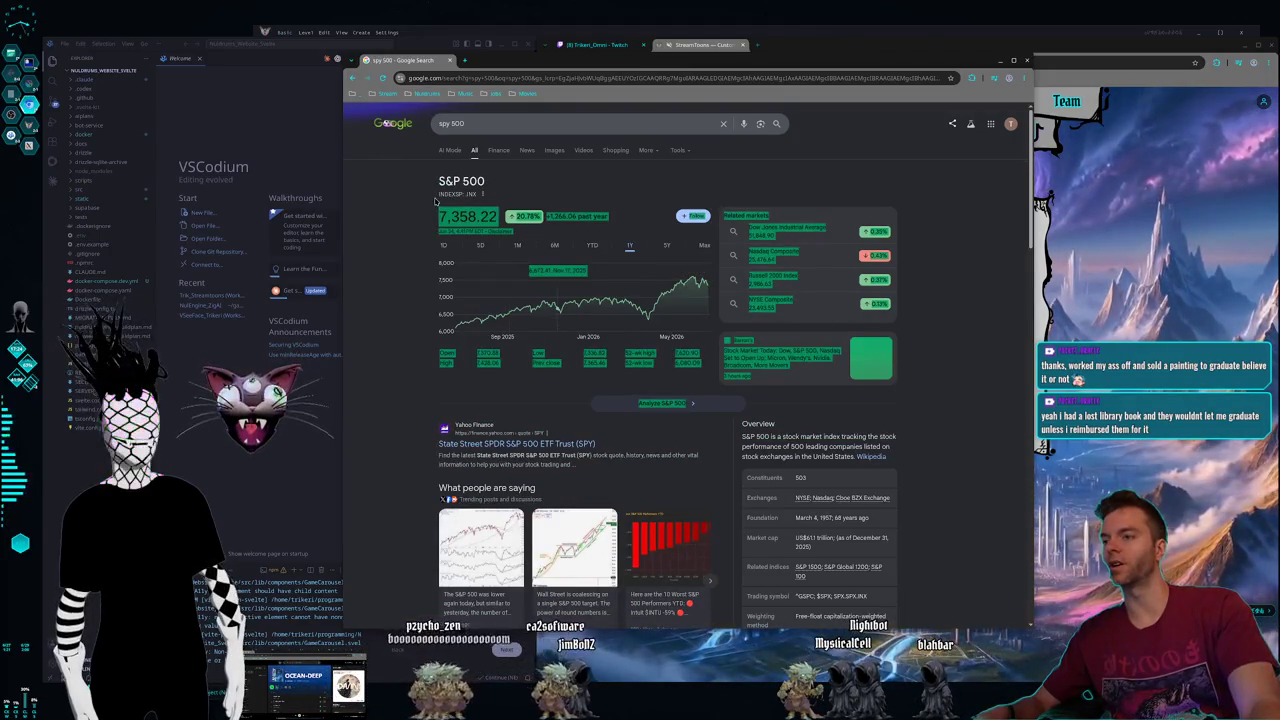
left_click(436, 202)
triple_click(436, 202)
left_click(493, 208)
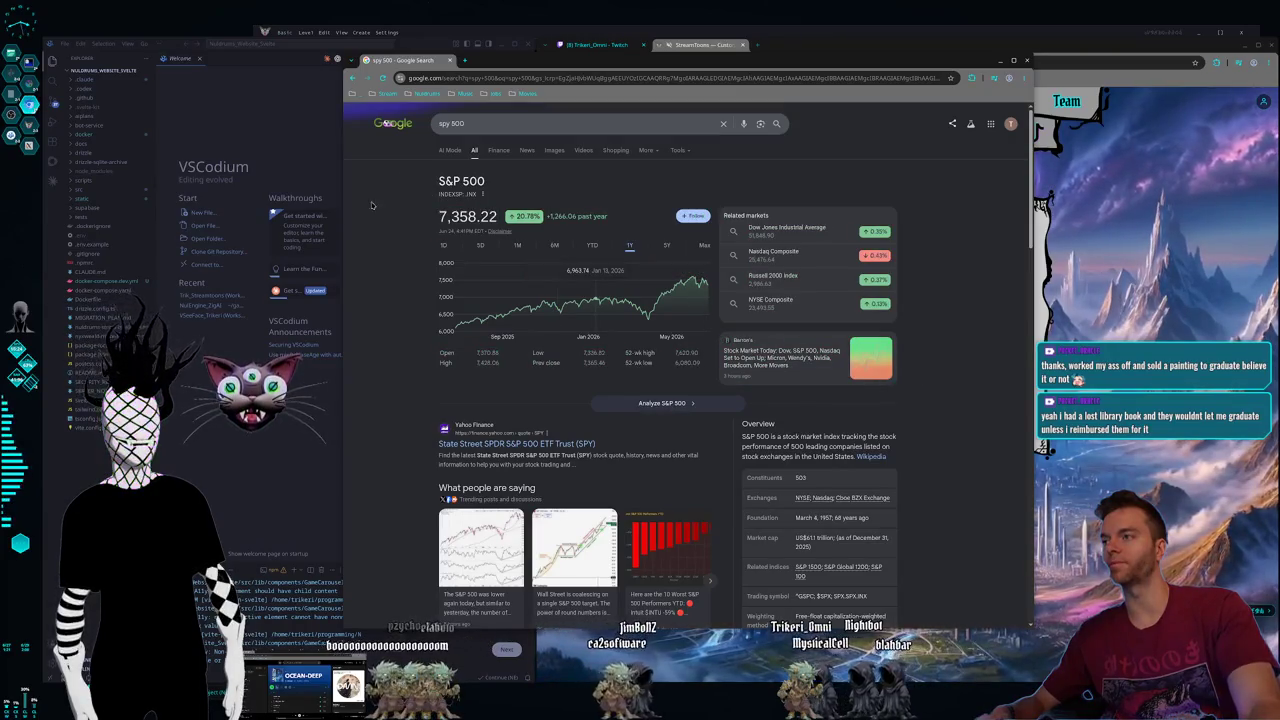
triple_click(409, 184)
left_click(901, 445)
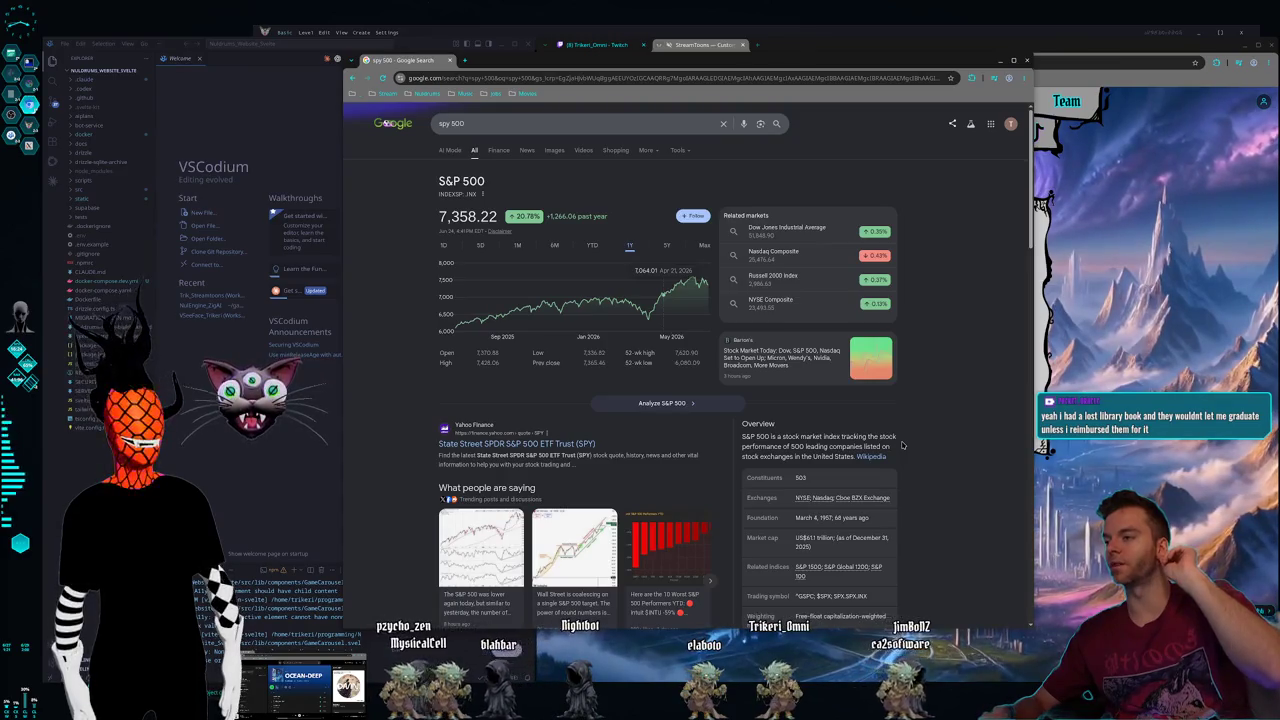
- Scroll the results, check the Market cap value, then close the search window
scroll(884, 356, "down", 4)
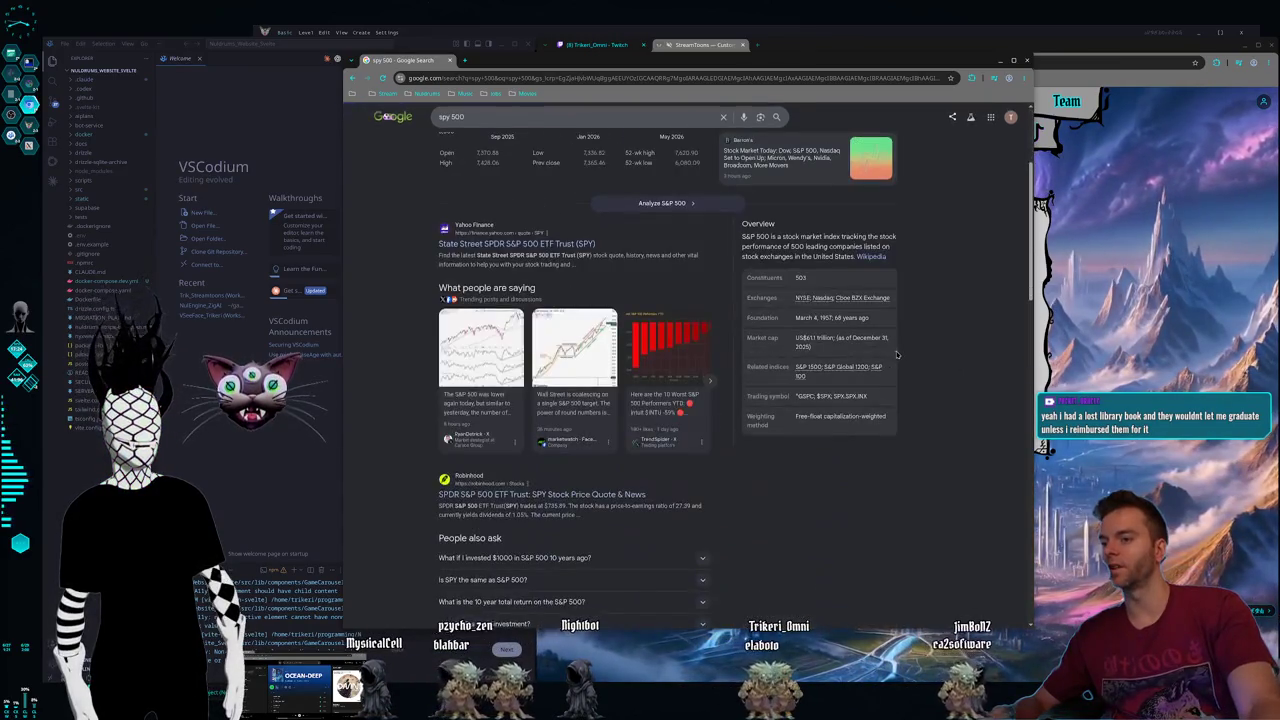
scroll(922, 372, "down", 1)
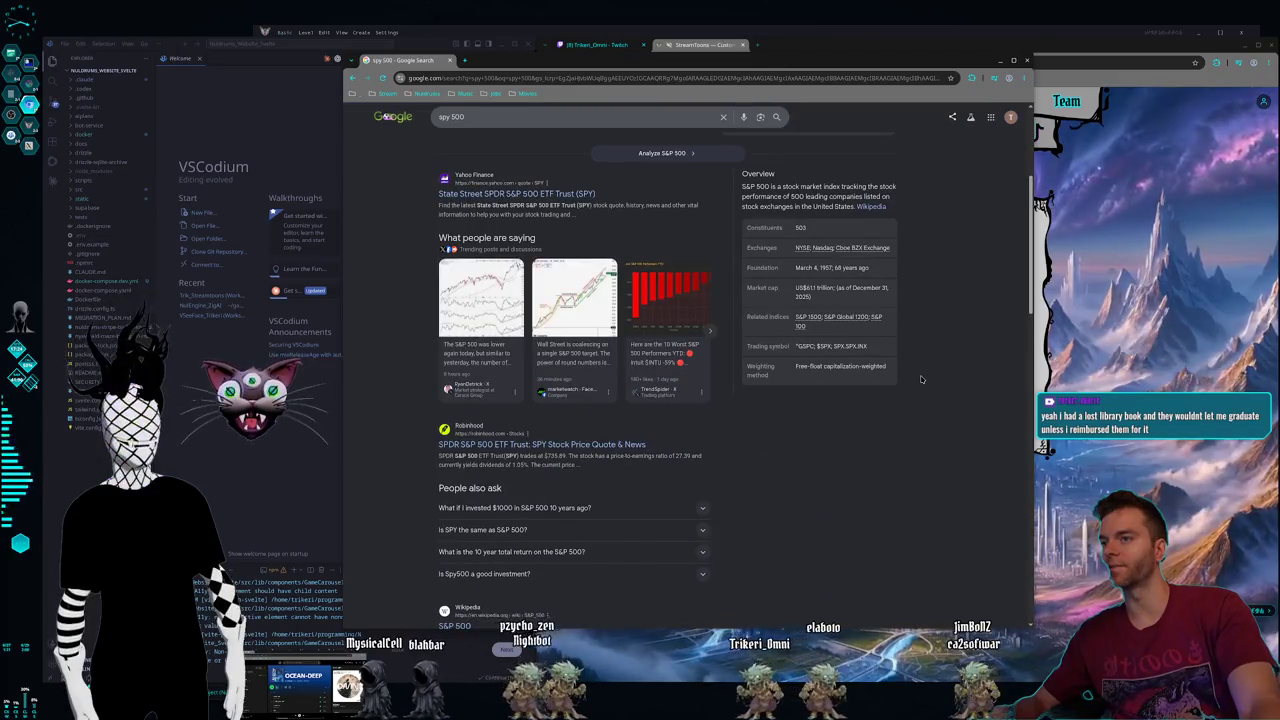
scroll(828, 356, "up", 1)
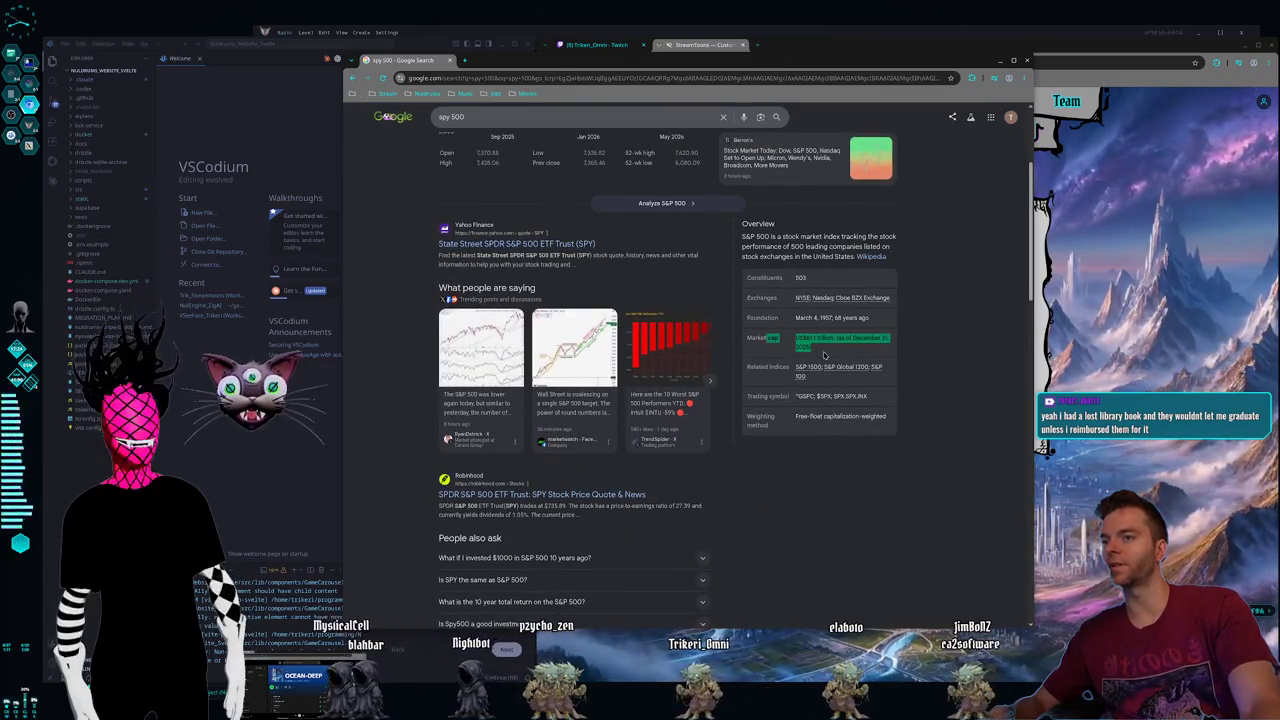
left_click_drag(824, 355, 744, 340)
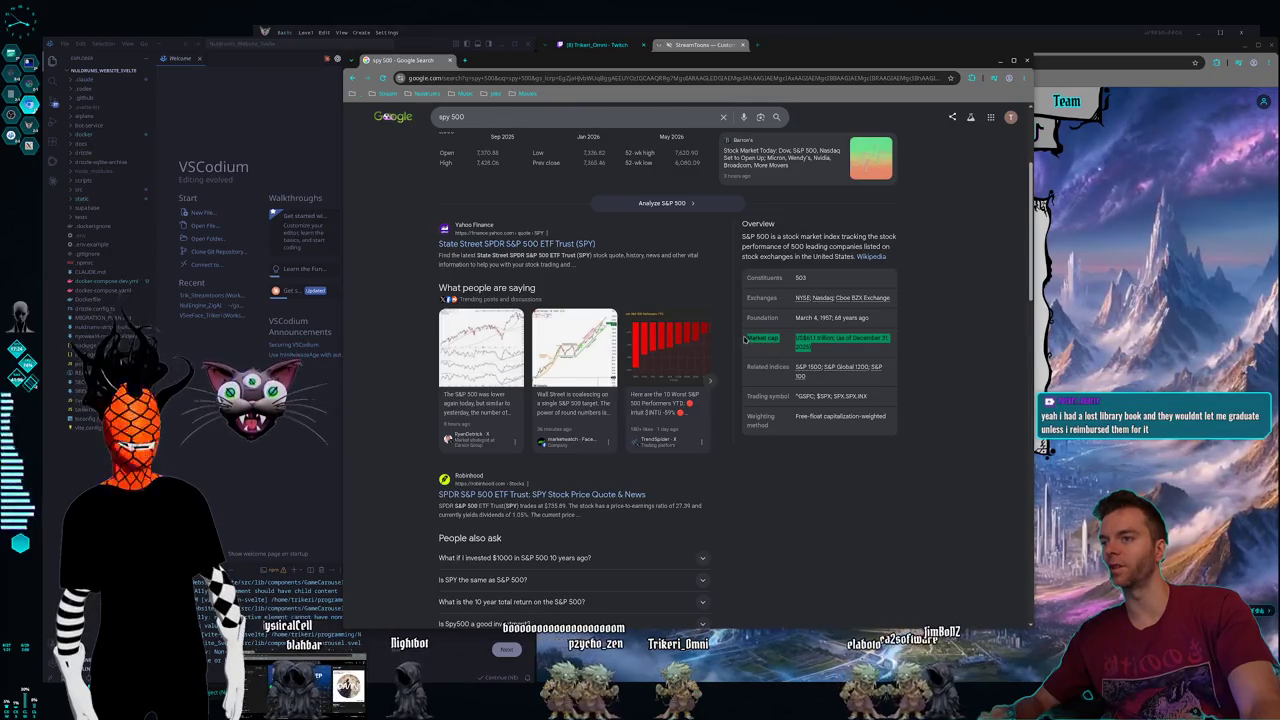
left_click(1001, 388)
scroll(1001, 388, "down", 2)
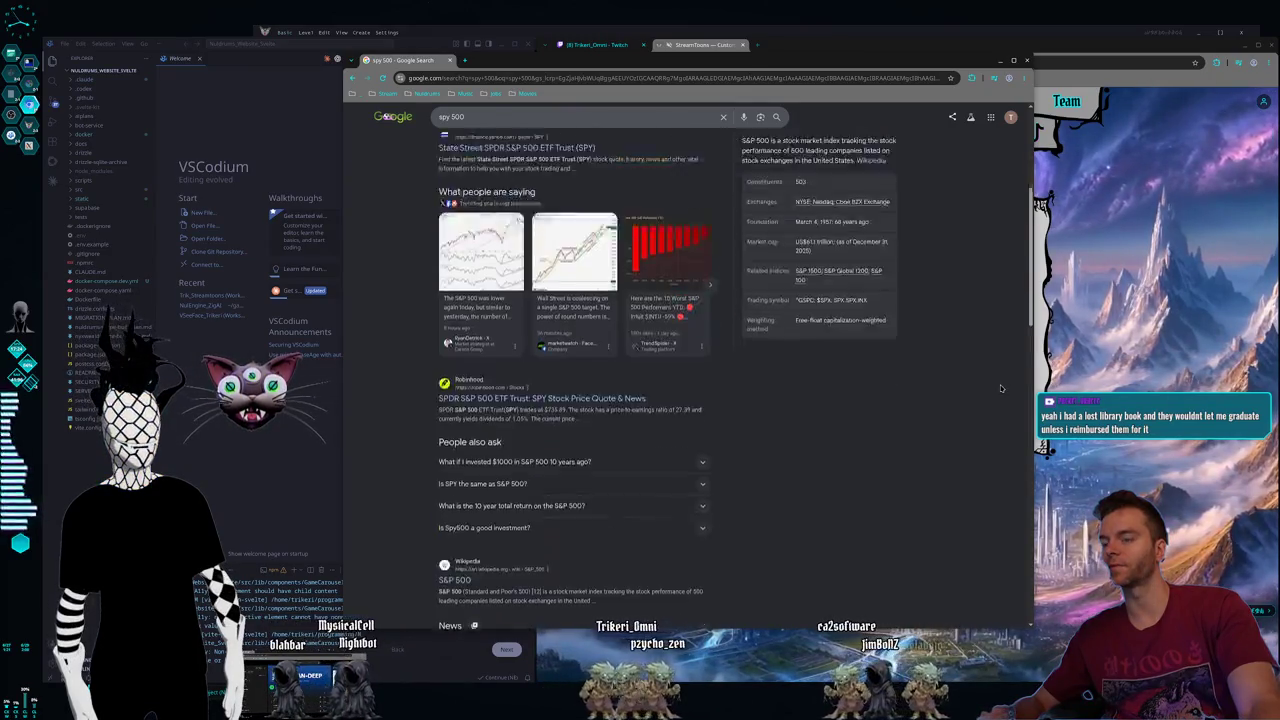
scroll(1001, 388, "up", 5)
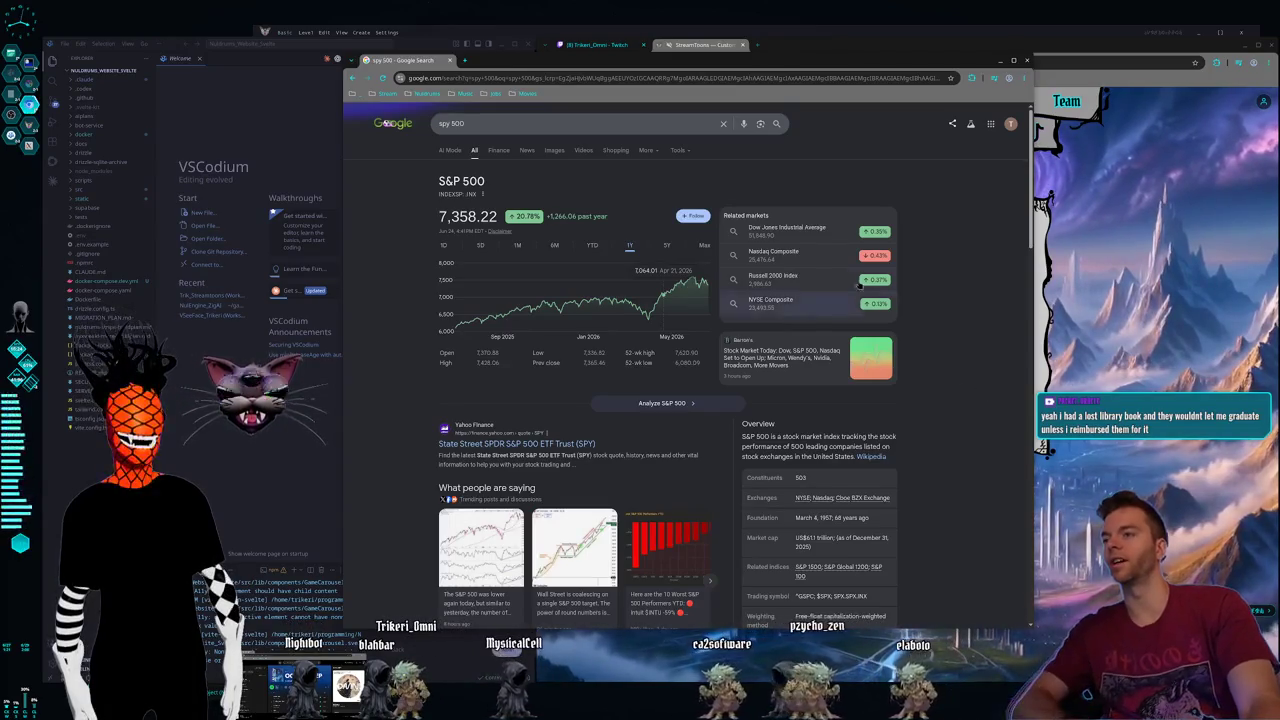
left_click(450, 61)
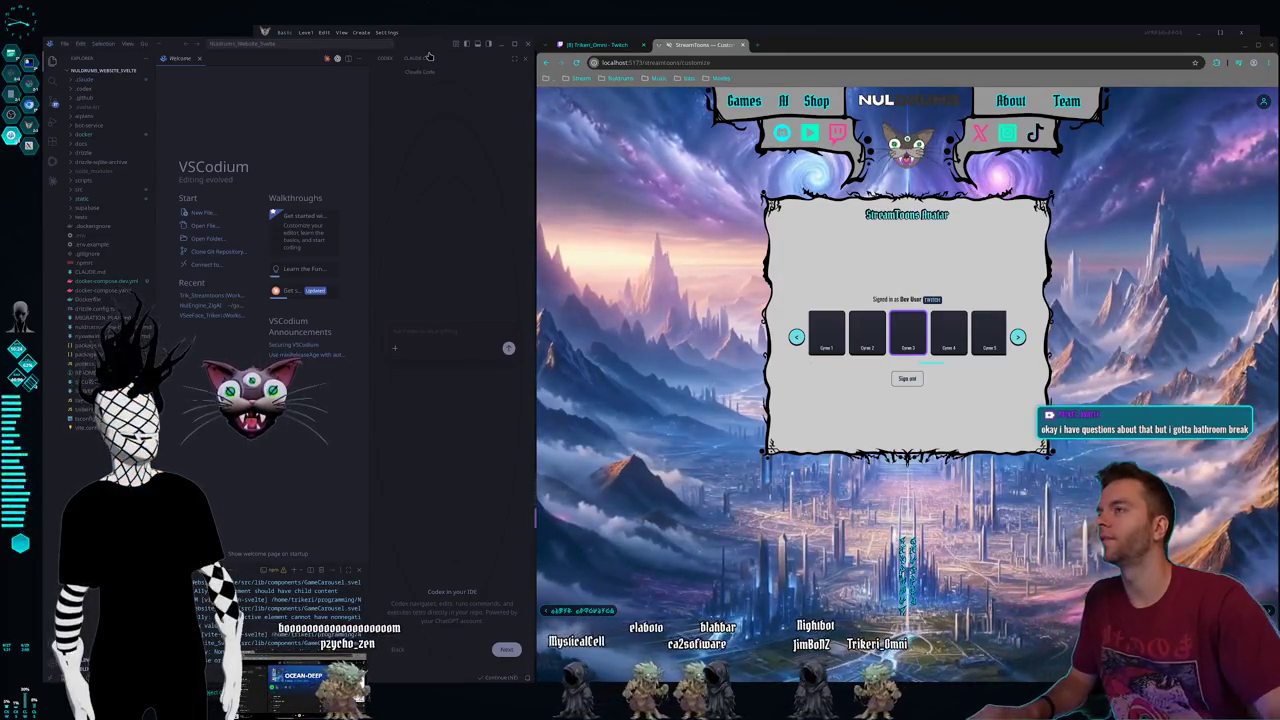
key("super+2")
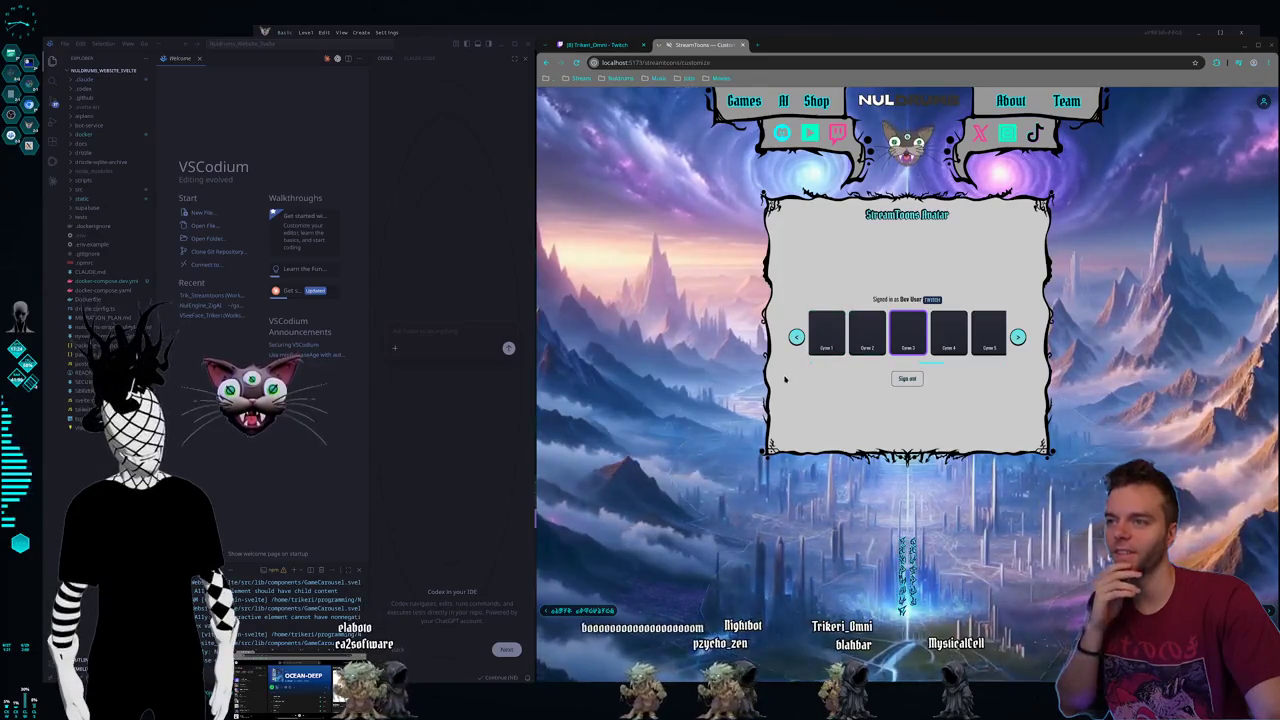
- Reload the StreamToons avatar page to load the characters, then Alt+Tab to Krita's fox drawing
left_click(576, 62)
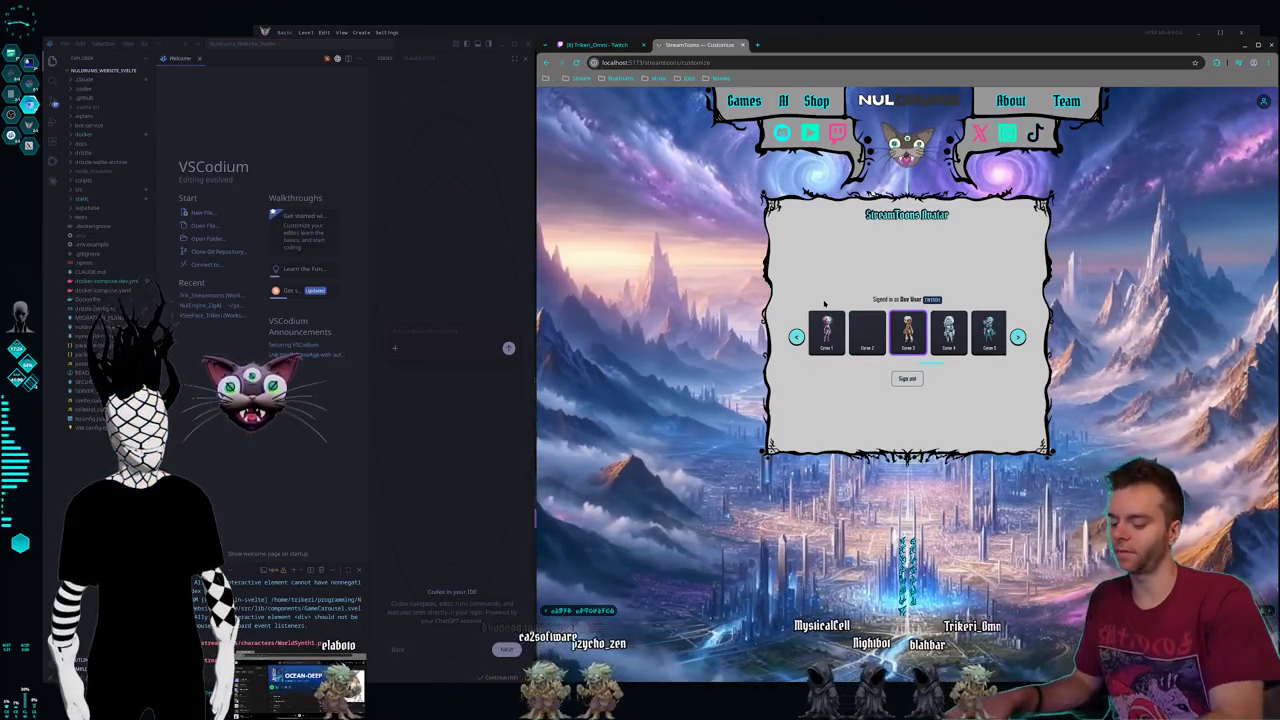
key("alt+Tab")
key("alt+Tab")
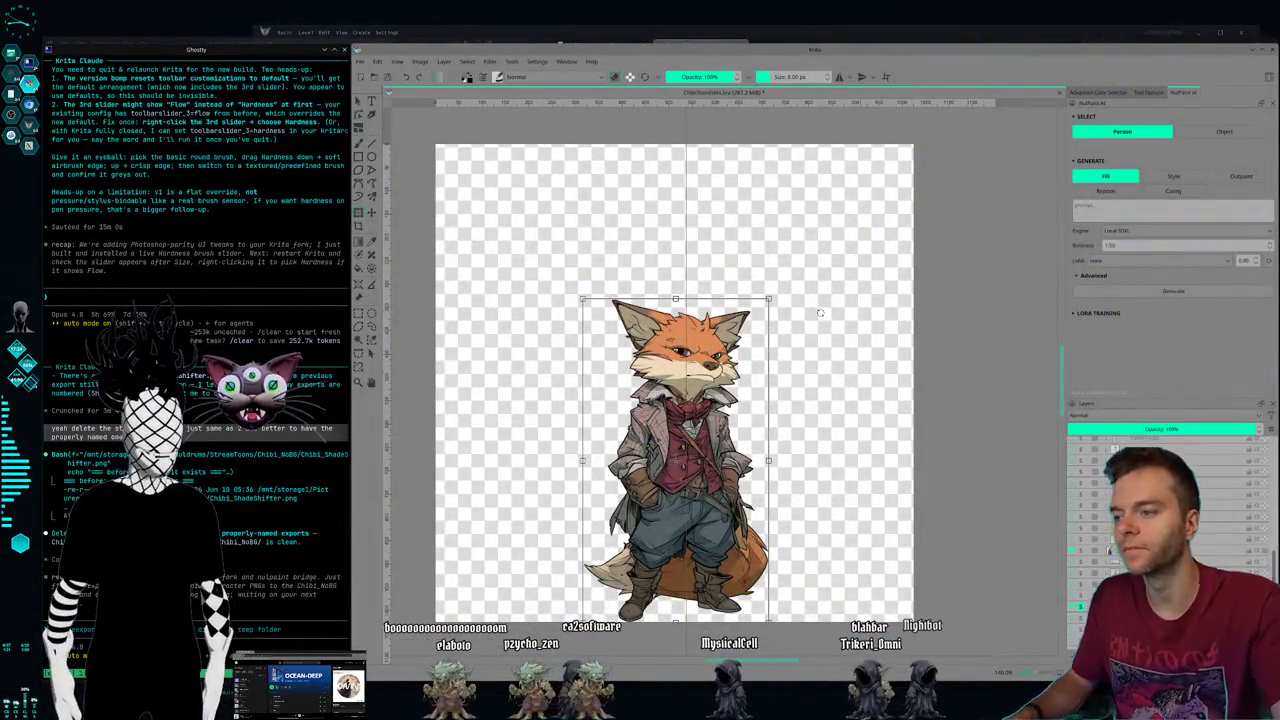
- Show only the laughing fox layer, hiding the pipe-smoking and vest fox layers
left_click(1080, 590)
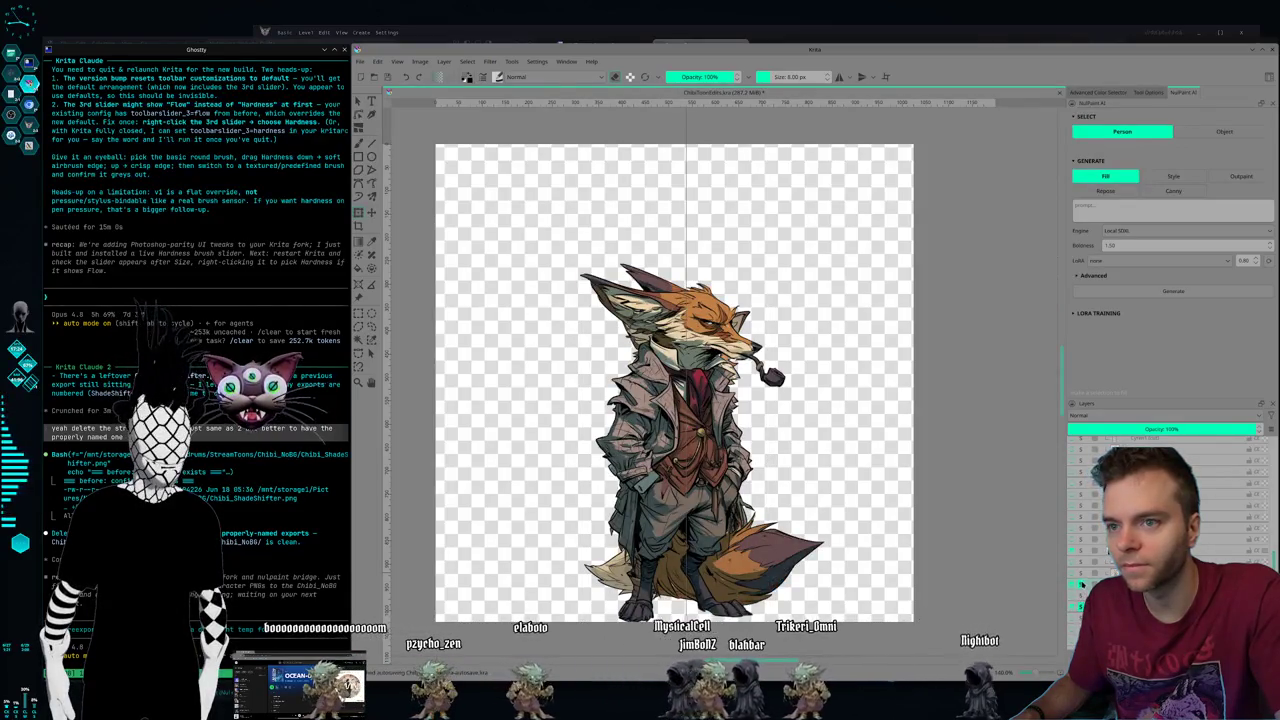
left_click(1080, 586)
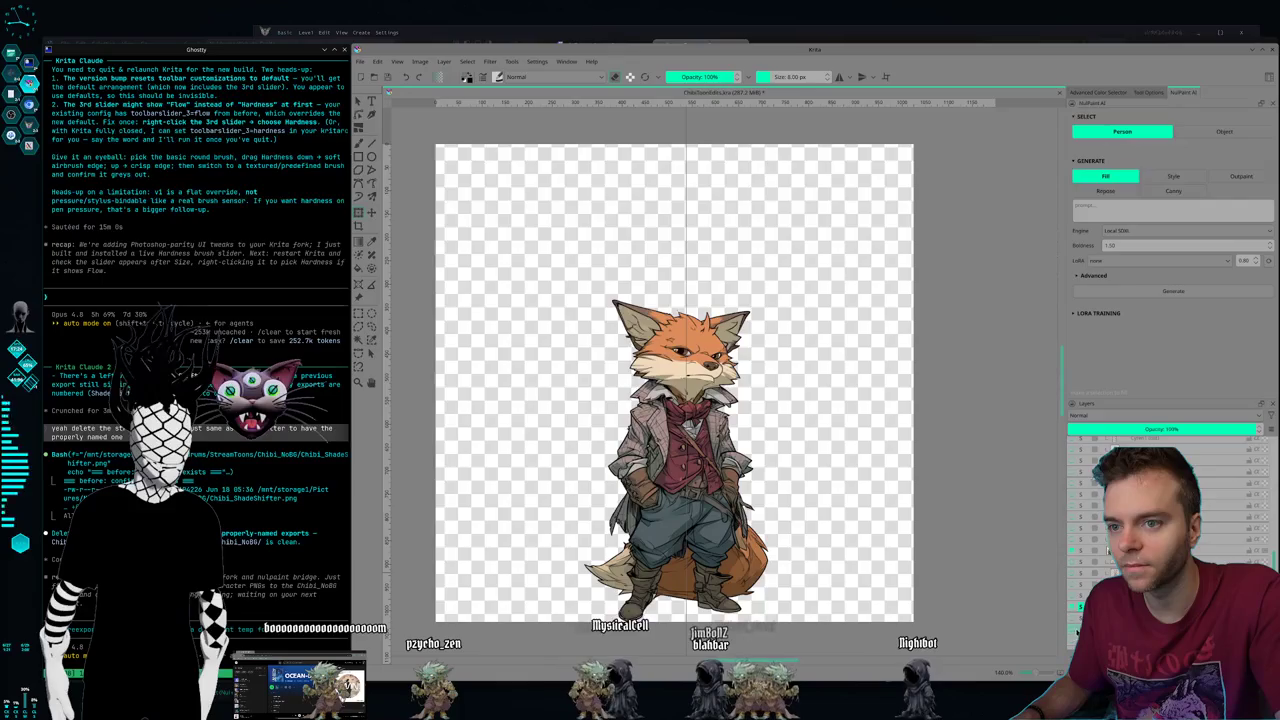
left_click(1078, 630)
left_click(1080, 607)
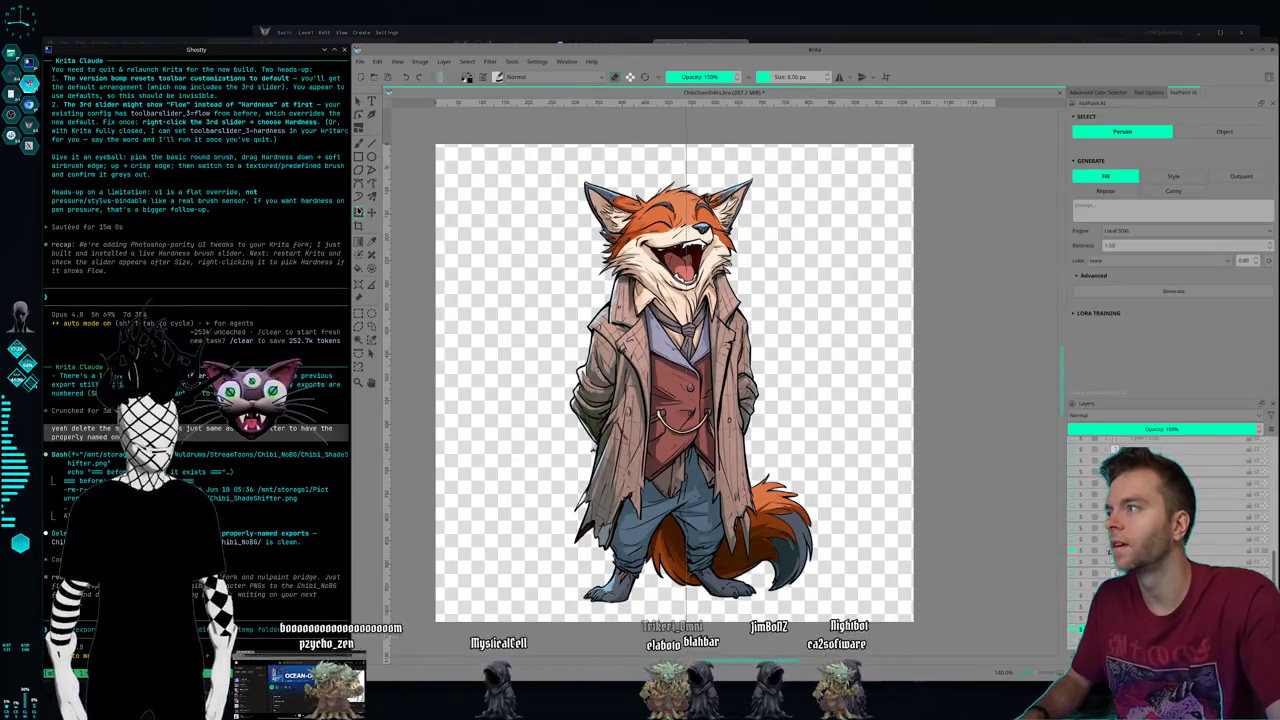
- Scale the laughing fox down in two passes and move it lower on the canvas
key("ctrl+t")
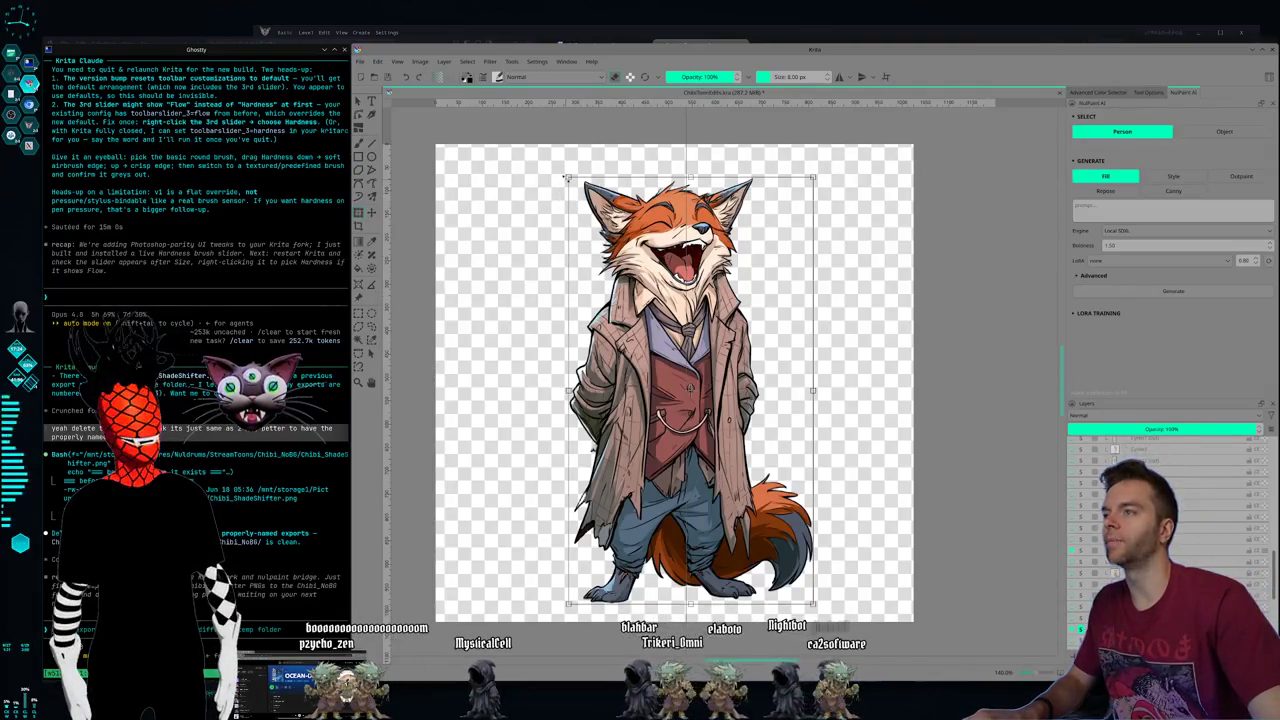
left_click_drag(566, 177, 590, 215)
key("Return")
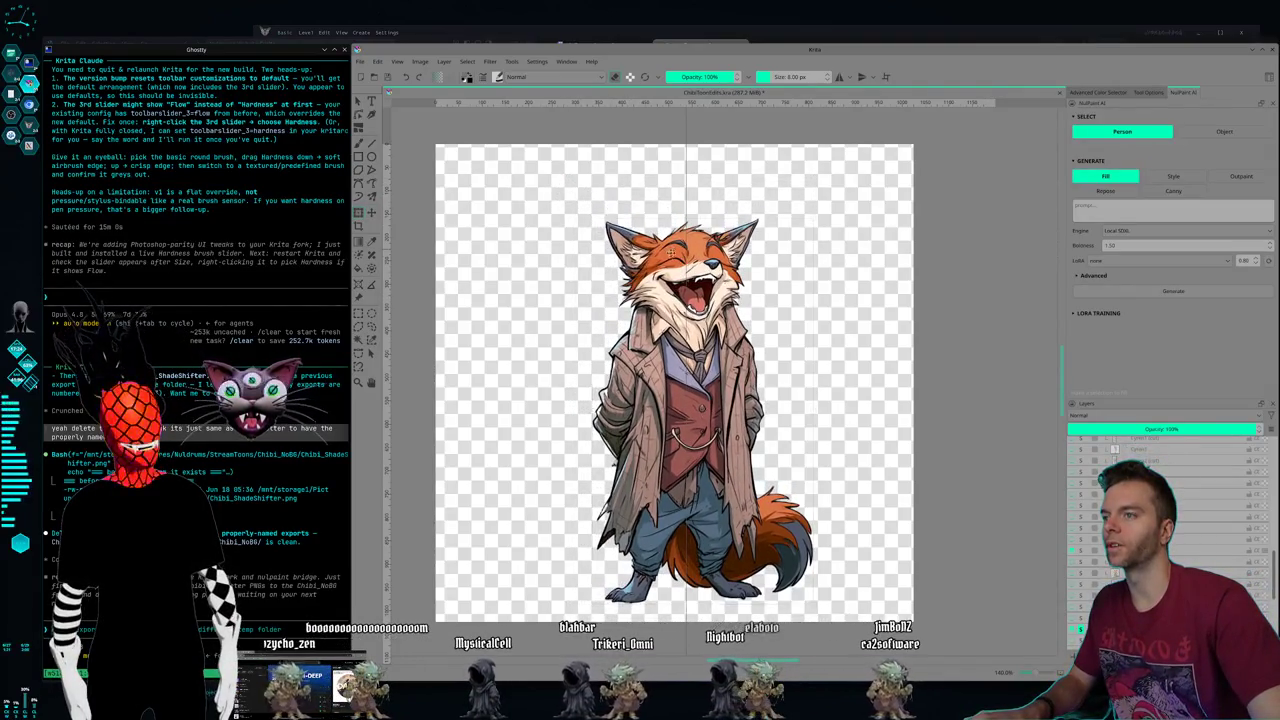
left_click_drag(670, 243, 672, 266)
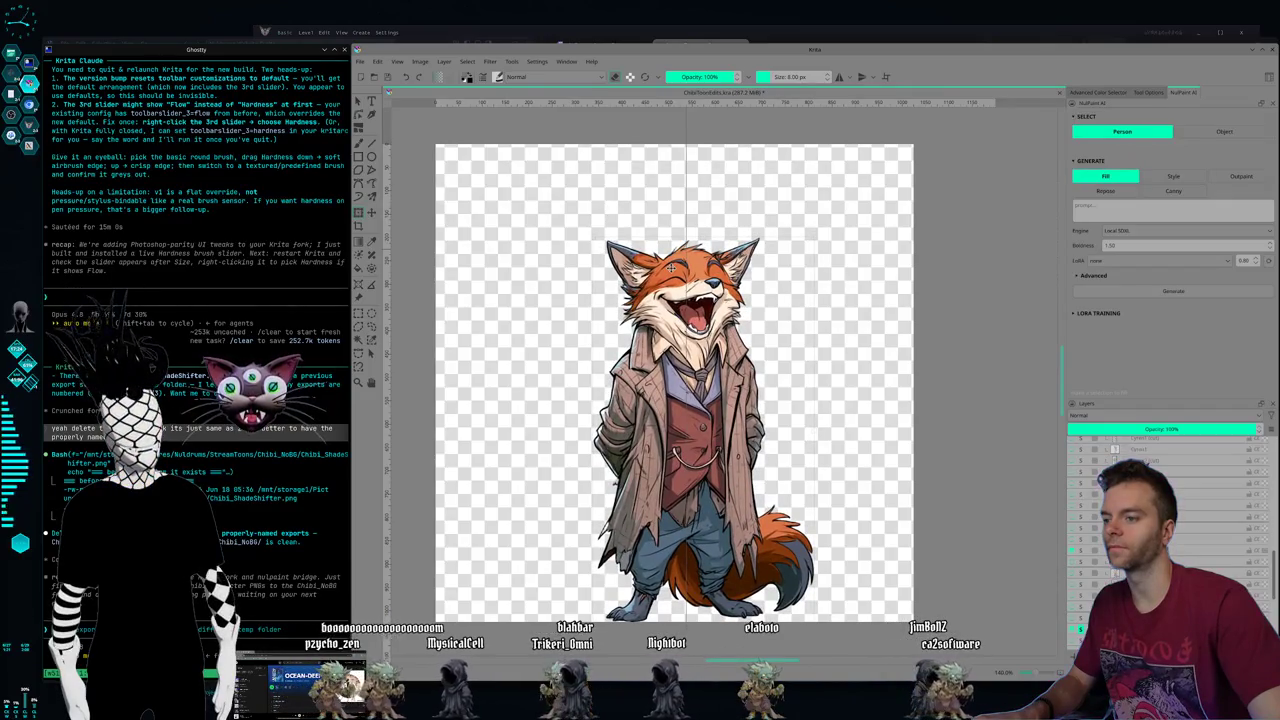
left_click_drag(817, 236, 776, 260)
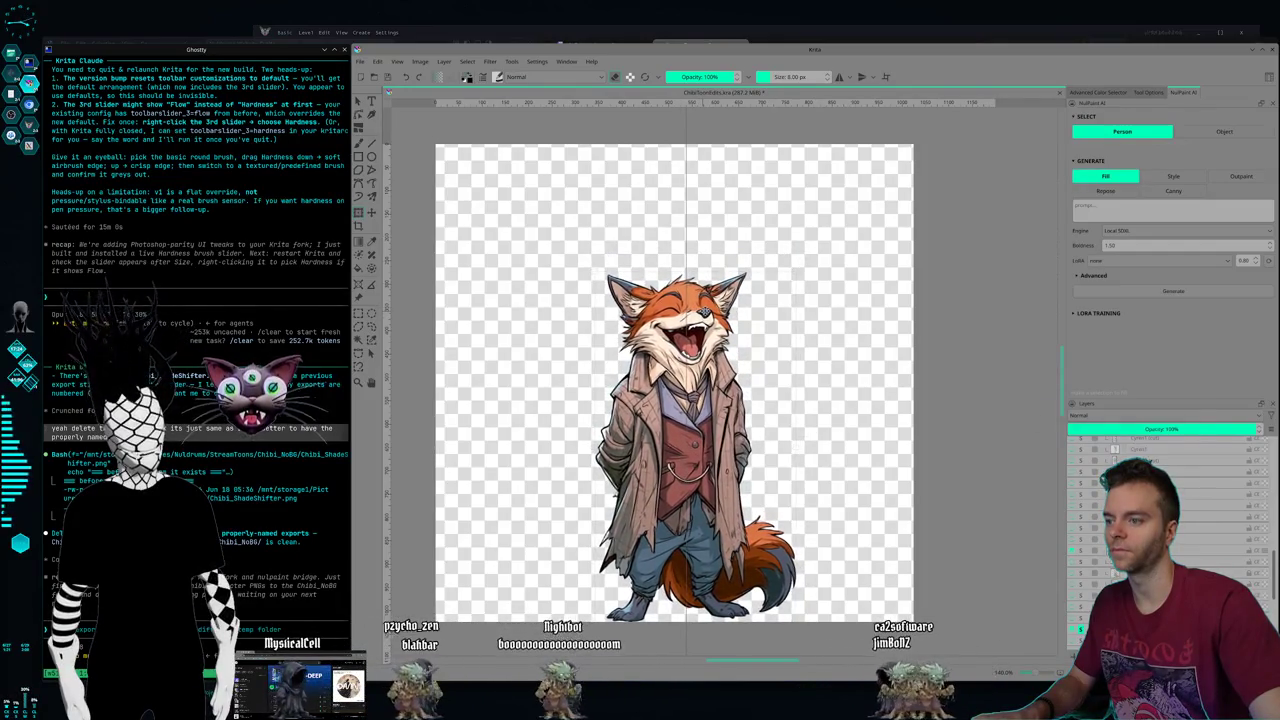
- Apply the fox transform and toggle layer visibility to compare the laughing and vest foxes
key("ctrl+t")
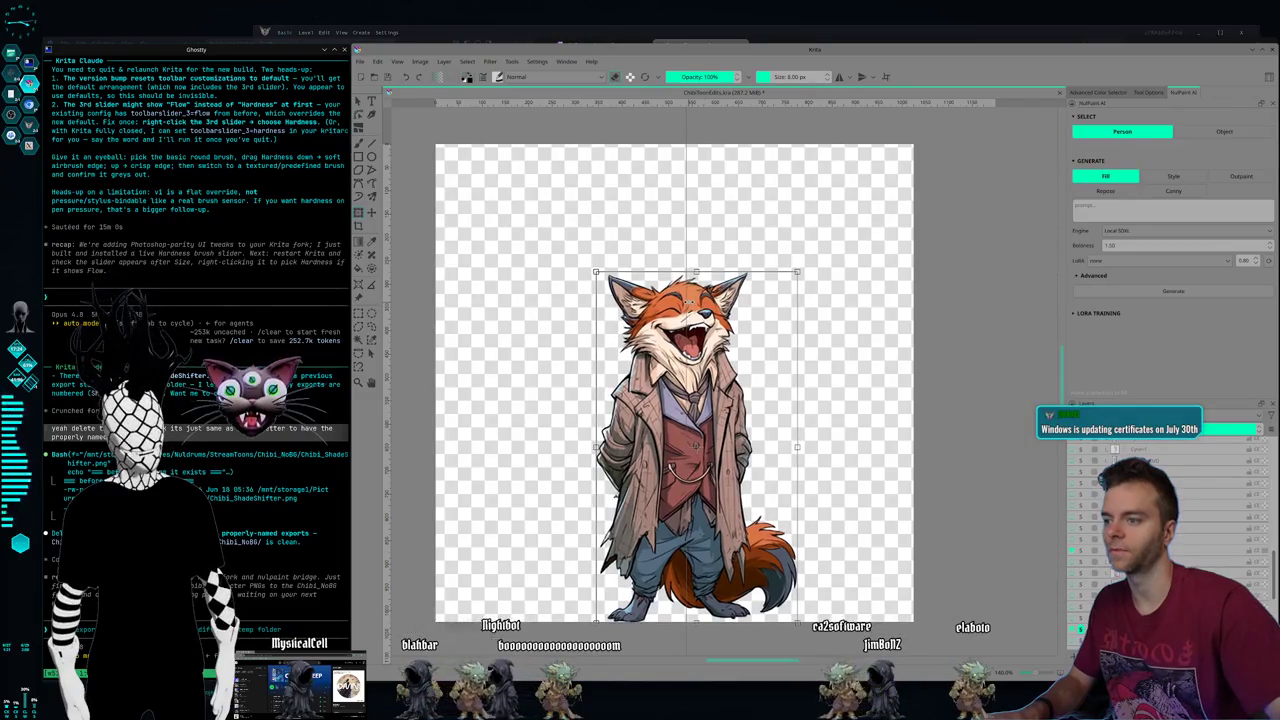
key("Return")
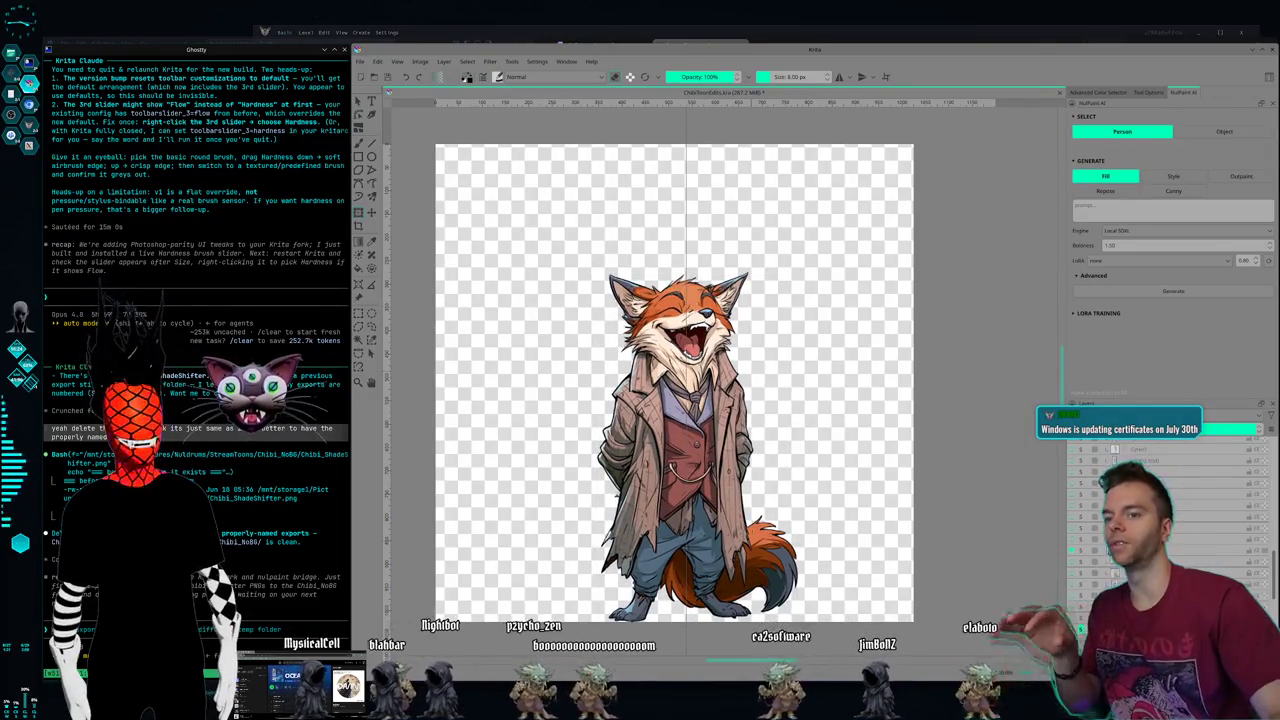
left_click(1078, 622)
left_click(1079, 624)
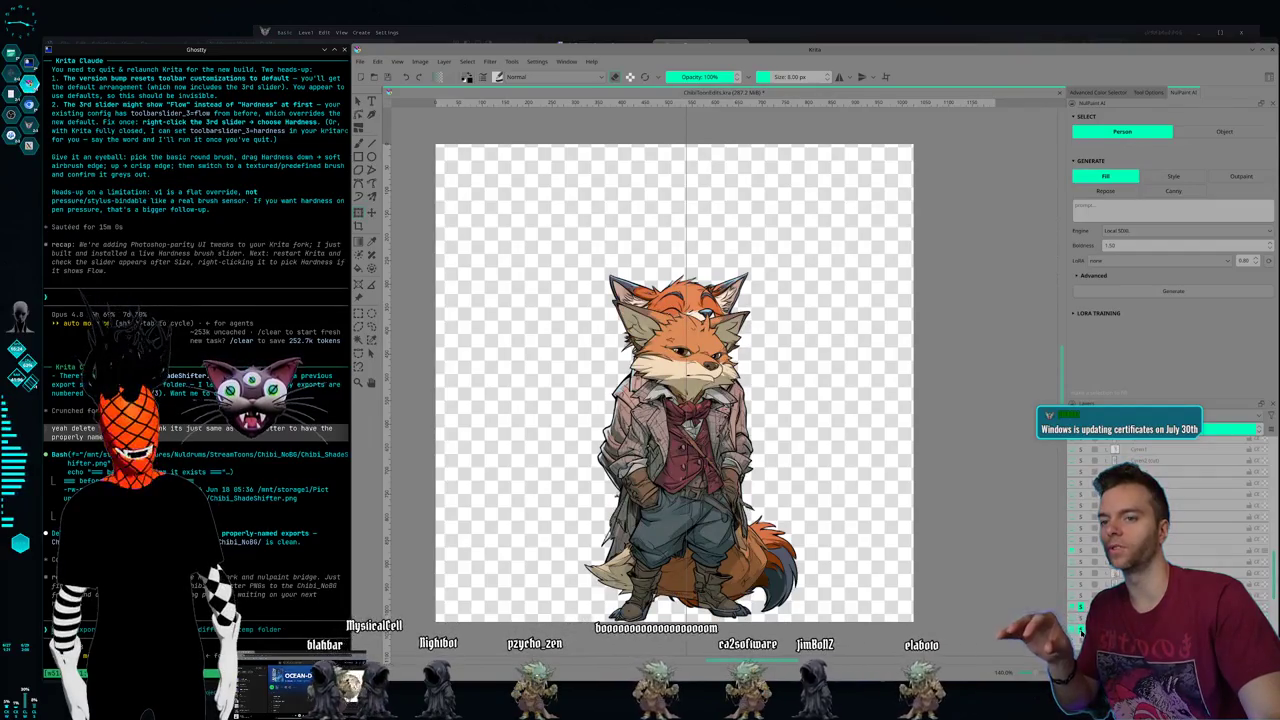
left_click(1080, 630)
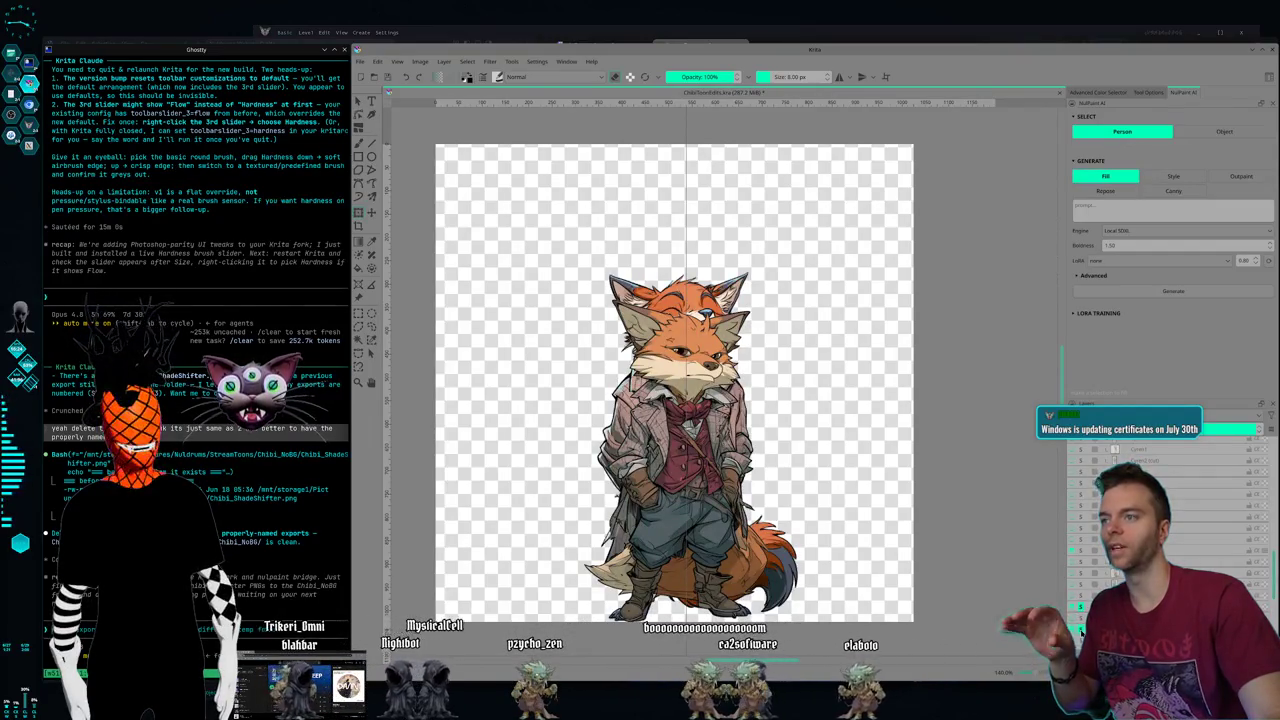
left_click(1080, 631)
left_click(1080, 629)
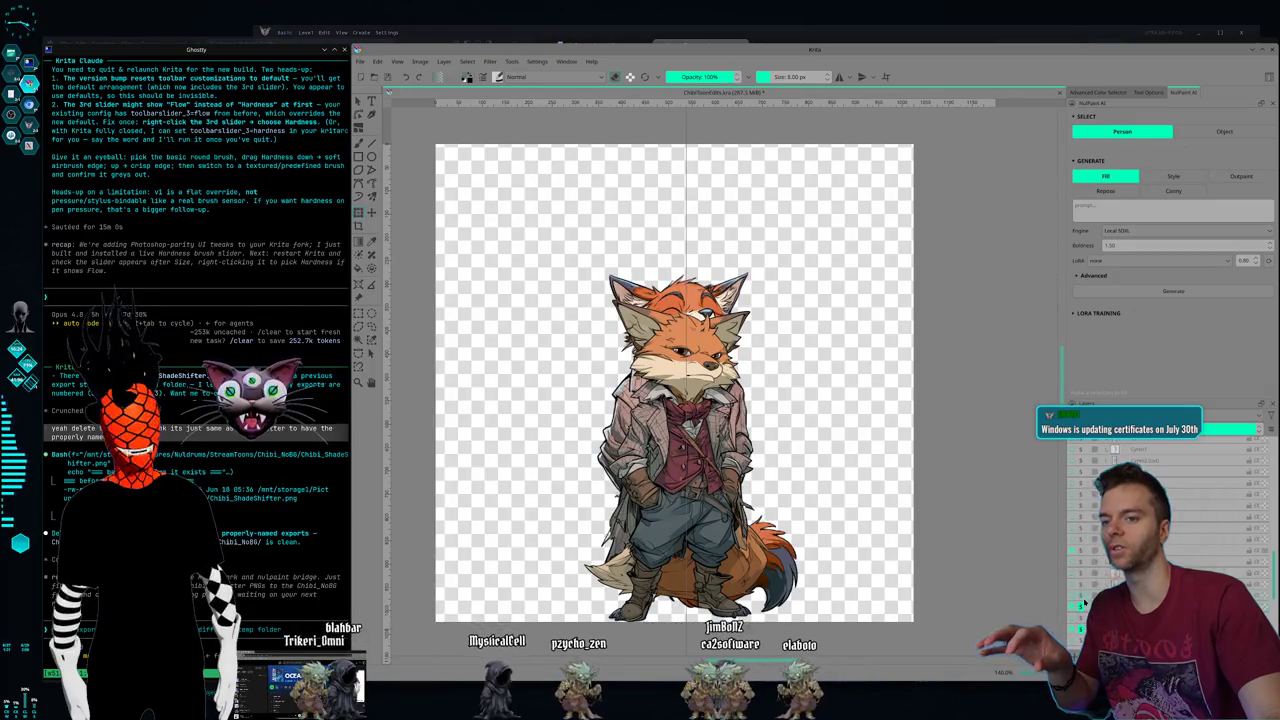
- Compare the pipe-smoking and vest fox layers, ending on the olive trench-coat fox
left_click(1084, 590)
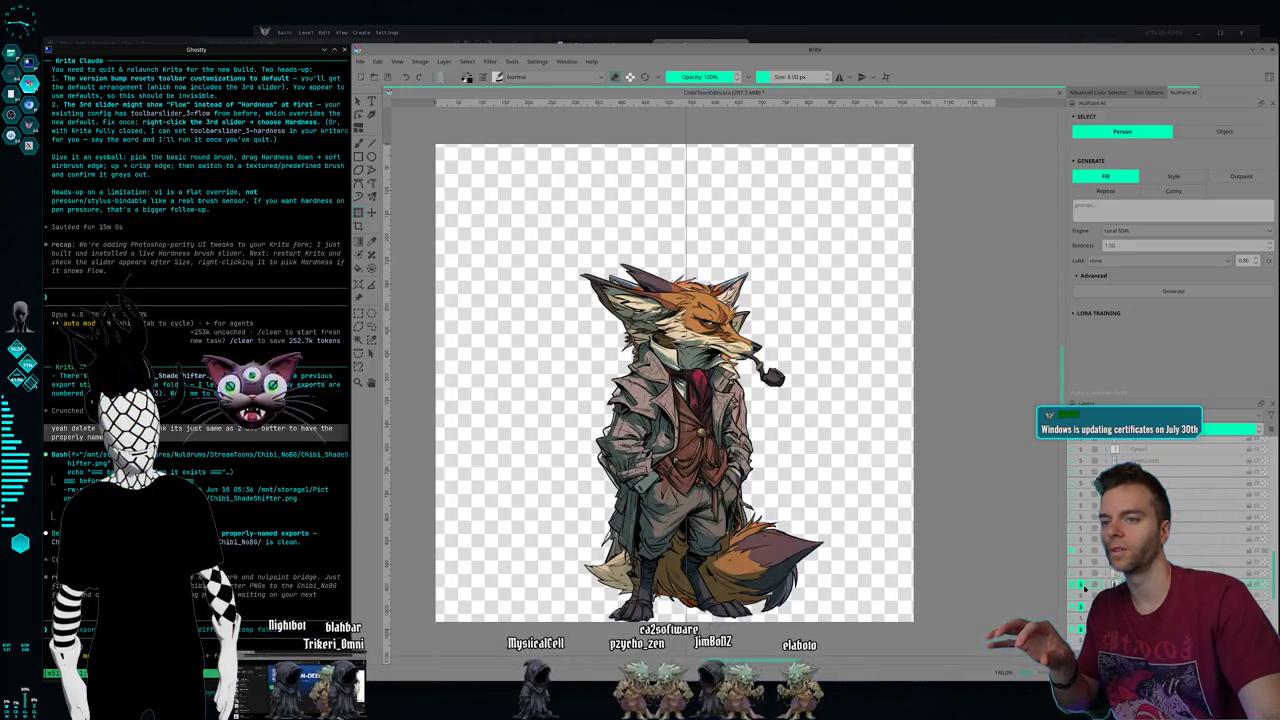
left_click(1084, 590)
left_click(1084, 590)
left_click(1084, 590)
left_click(1084, 590)
left_click(1084, 590)
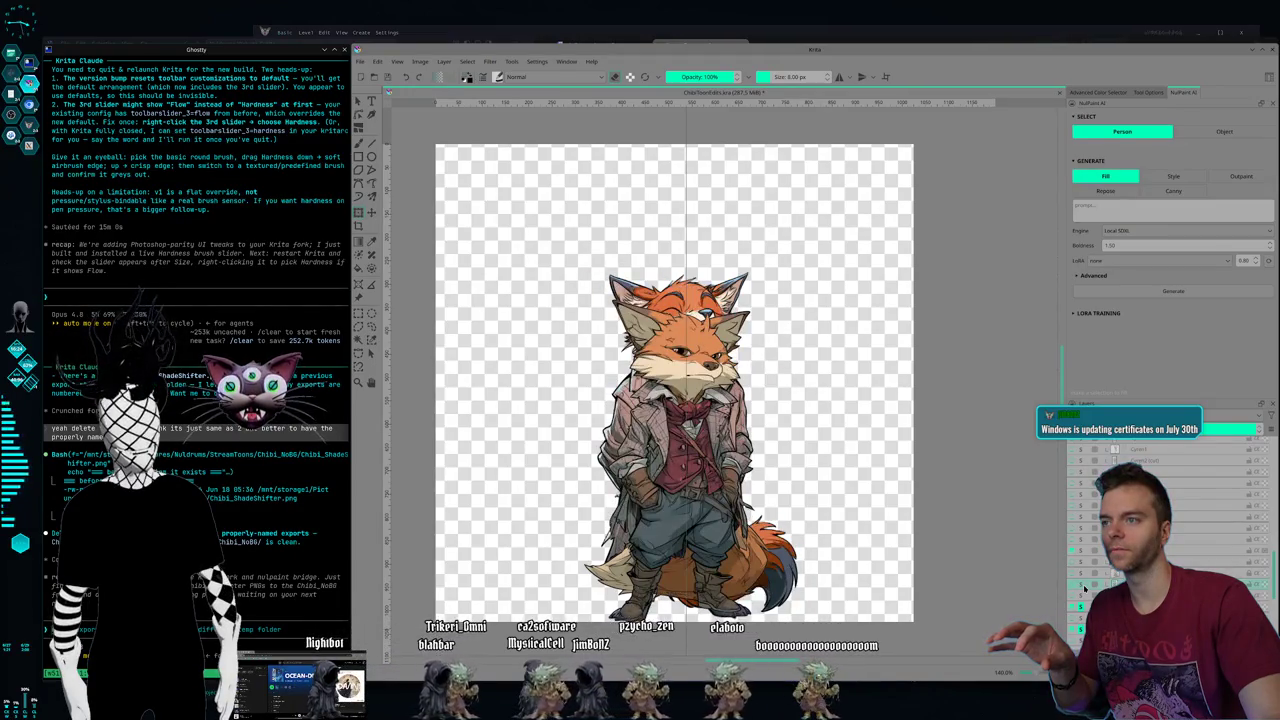
left_click(1084, 590)
left_click(1084, 590)
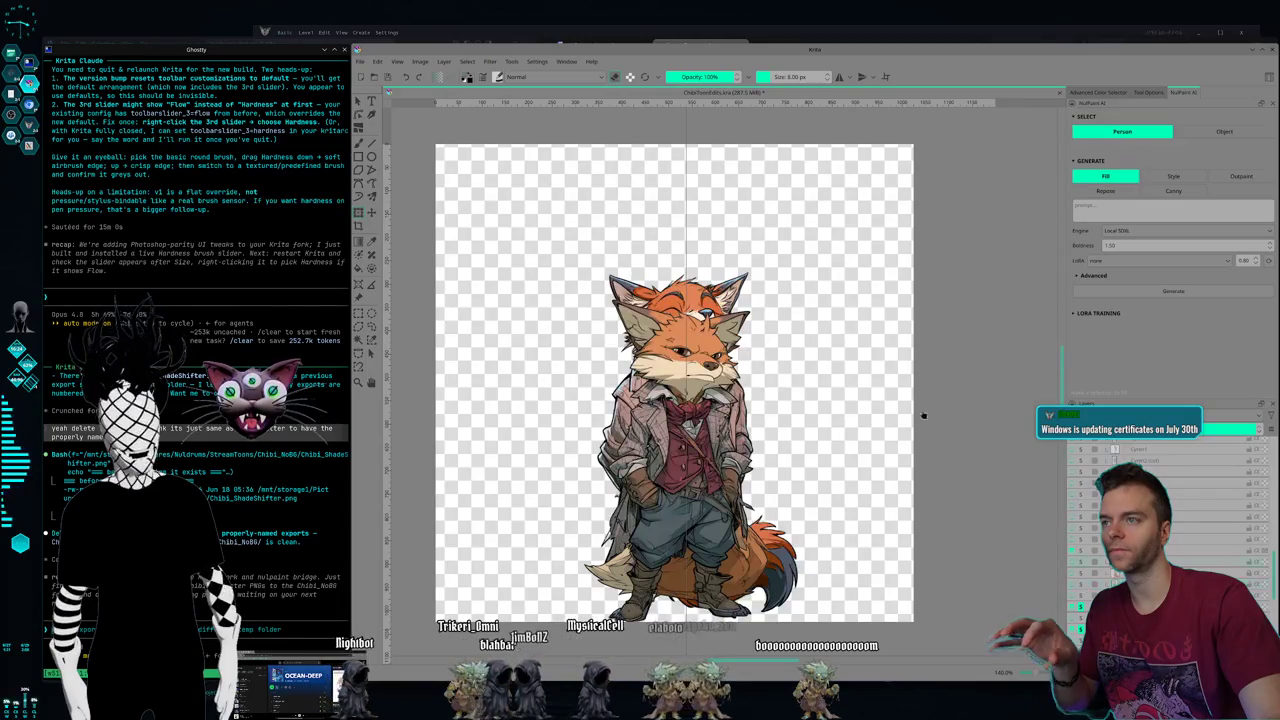
left_click(1082, 566)
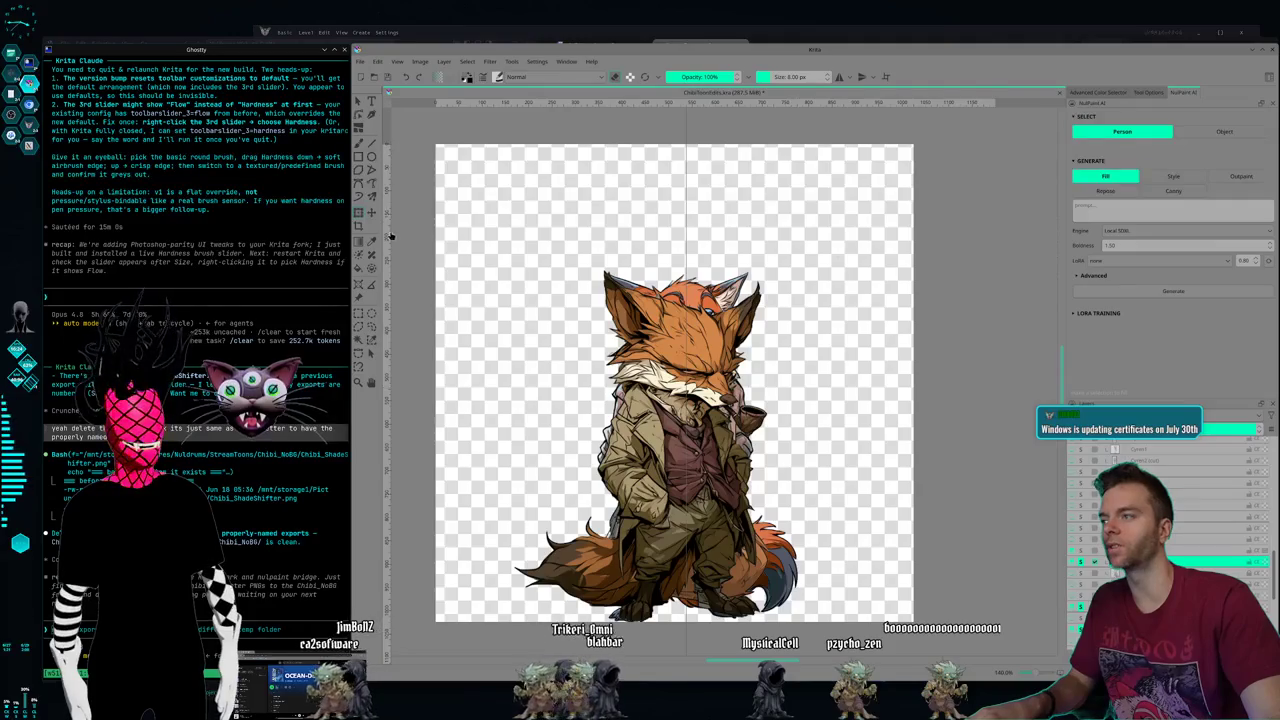
- Enlarge the olive trench-coat fox slightly from its top-left corner and apply the transform
key("ctrl+t")
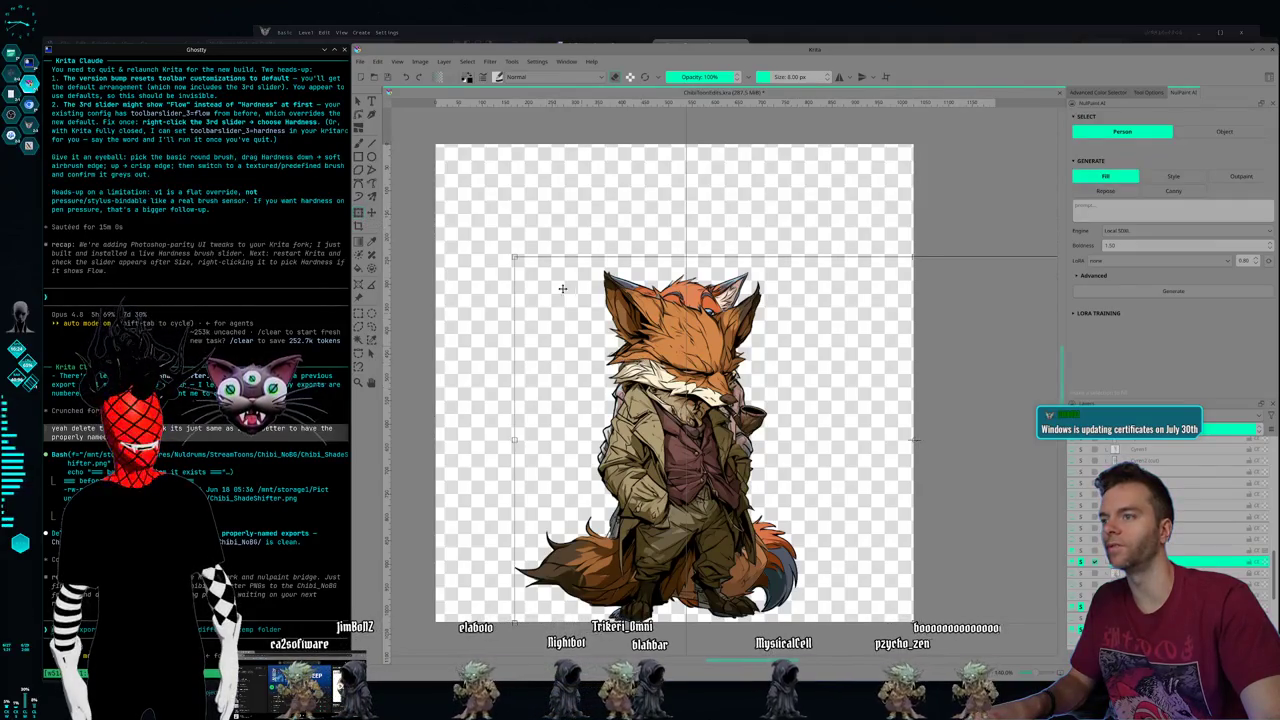
left_click_drag(513, 255, 507, 251)
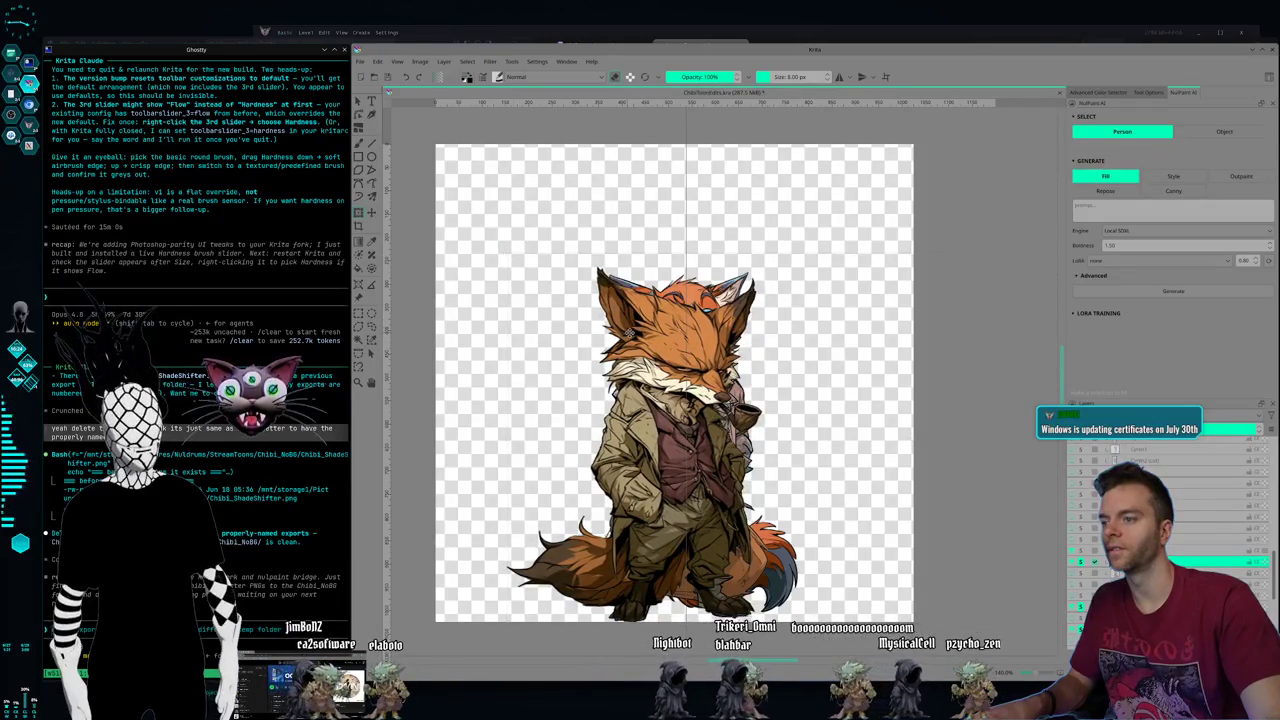
key("Return")
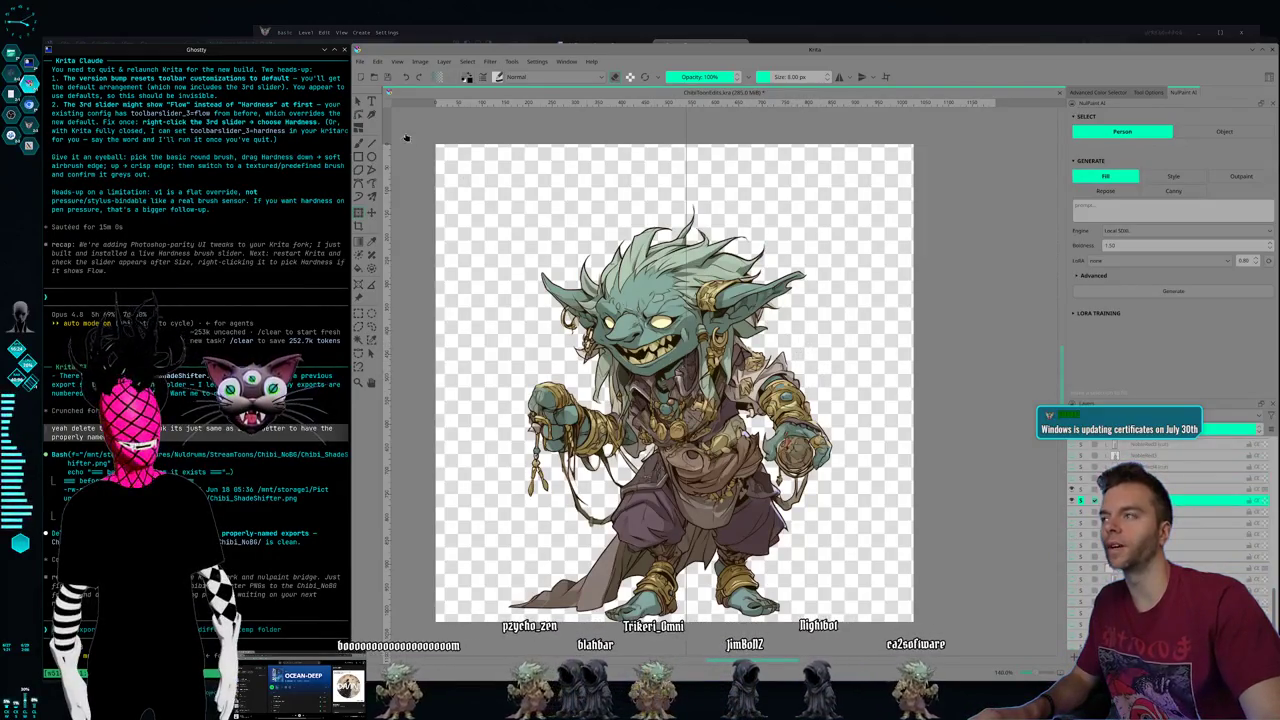
- Mirror the teal goblin horizontally, shift it right and down, then show the gold-armoured goblin layer
key("ctrl+t")
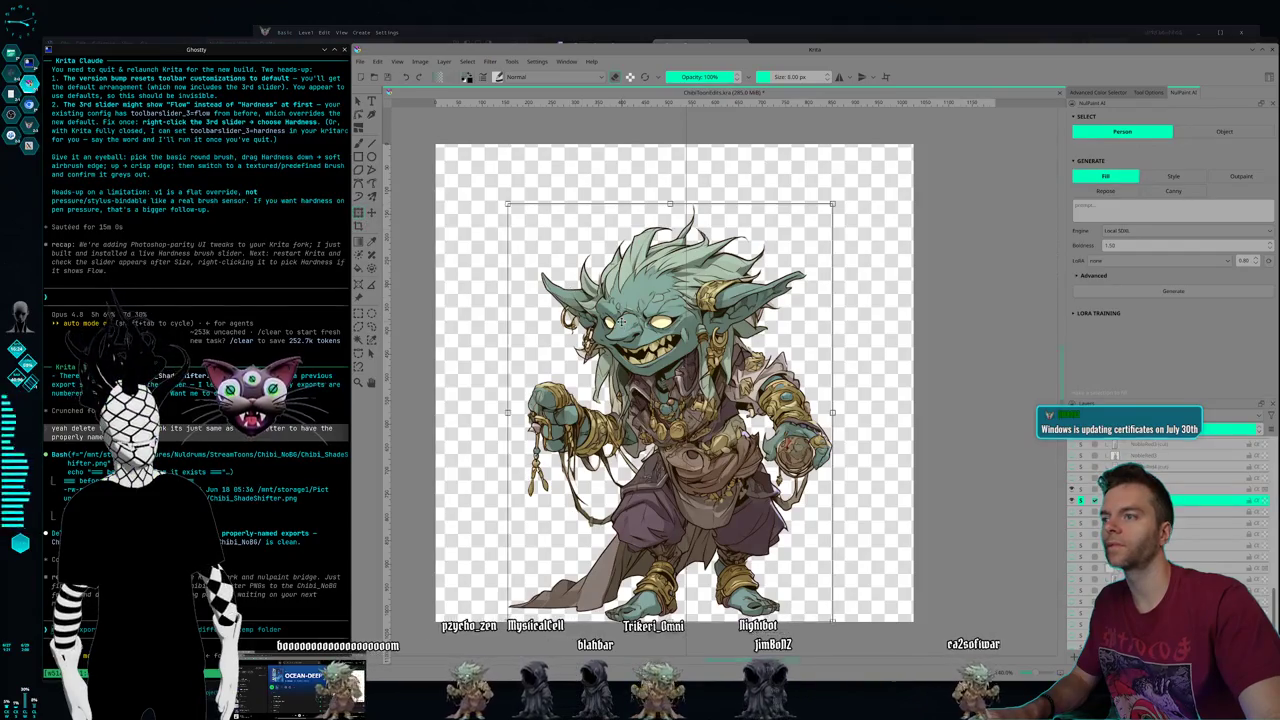
right_click(625, 327)
left_click(655, 416)
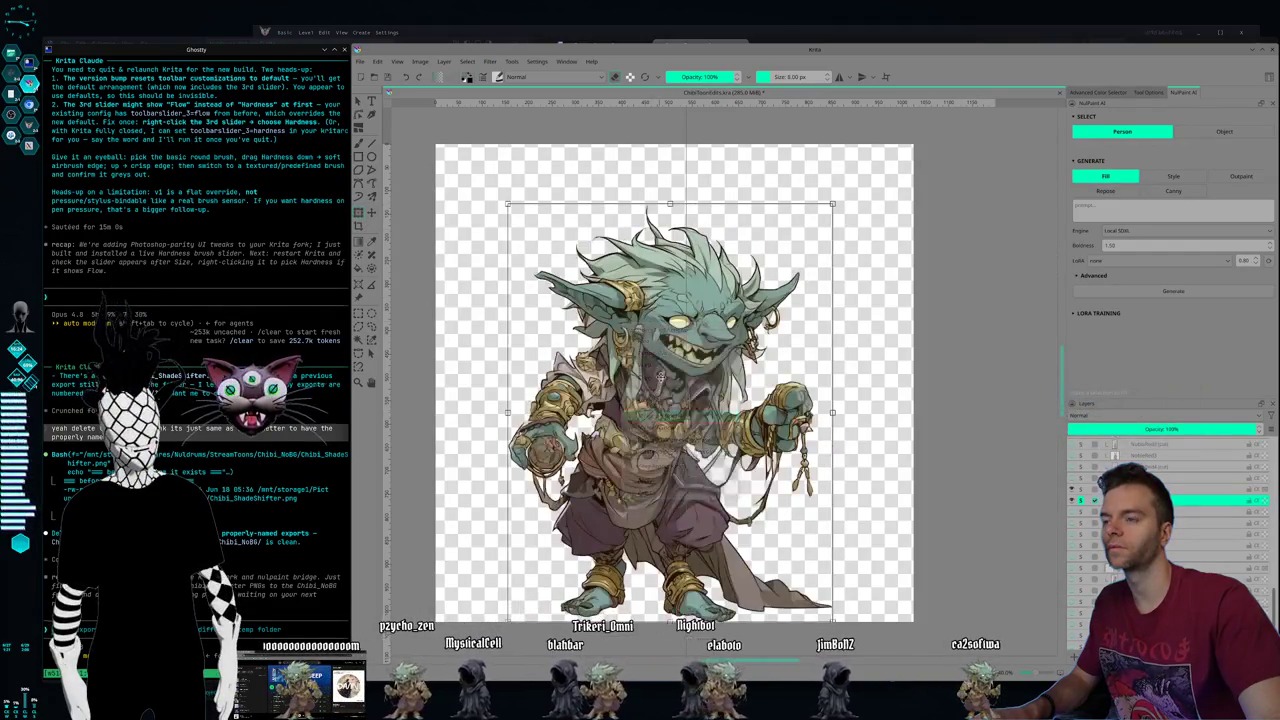
left_click_drag(670, 410, 715, 432)
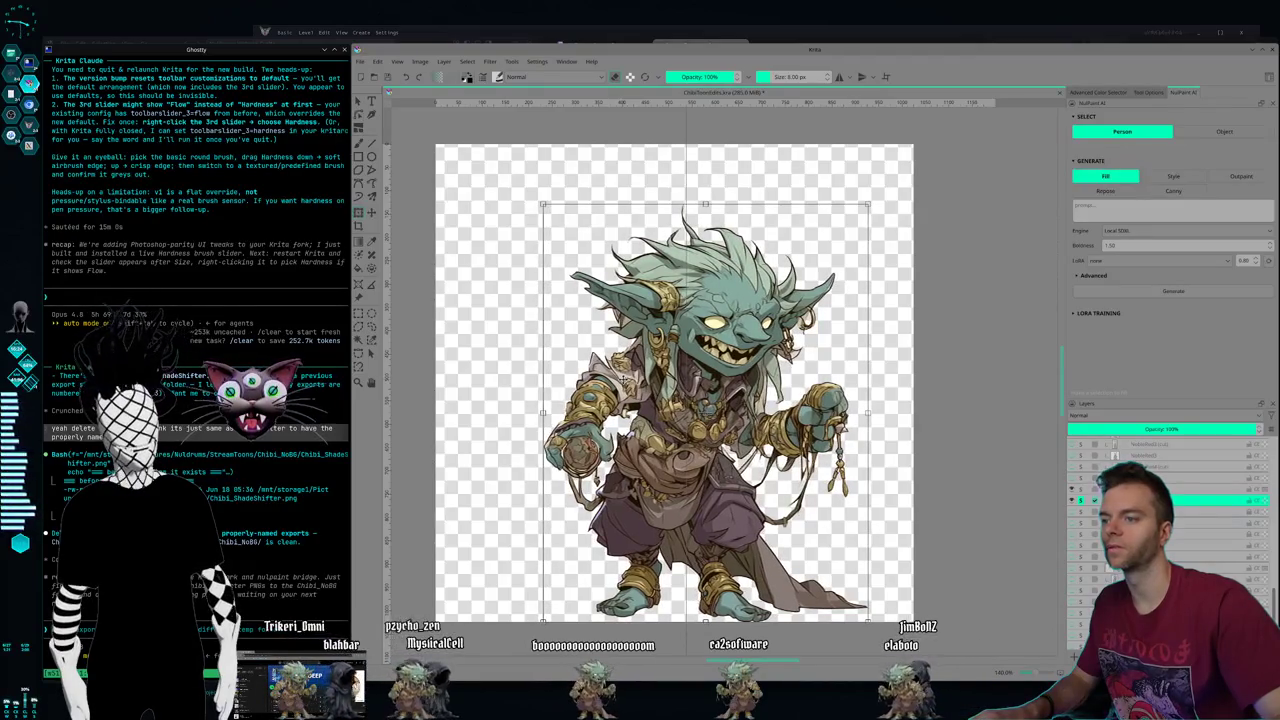
left_click_drag(1110, 560, 1109, 490)
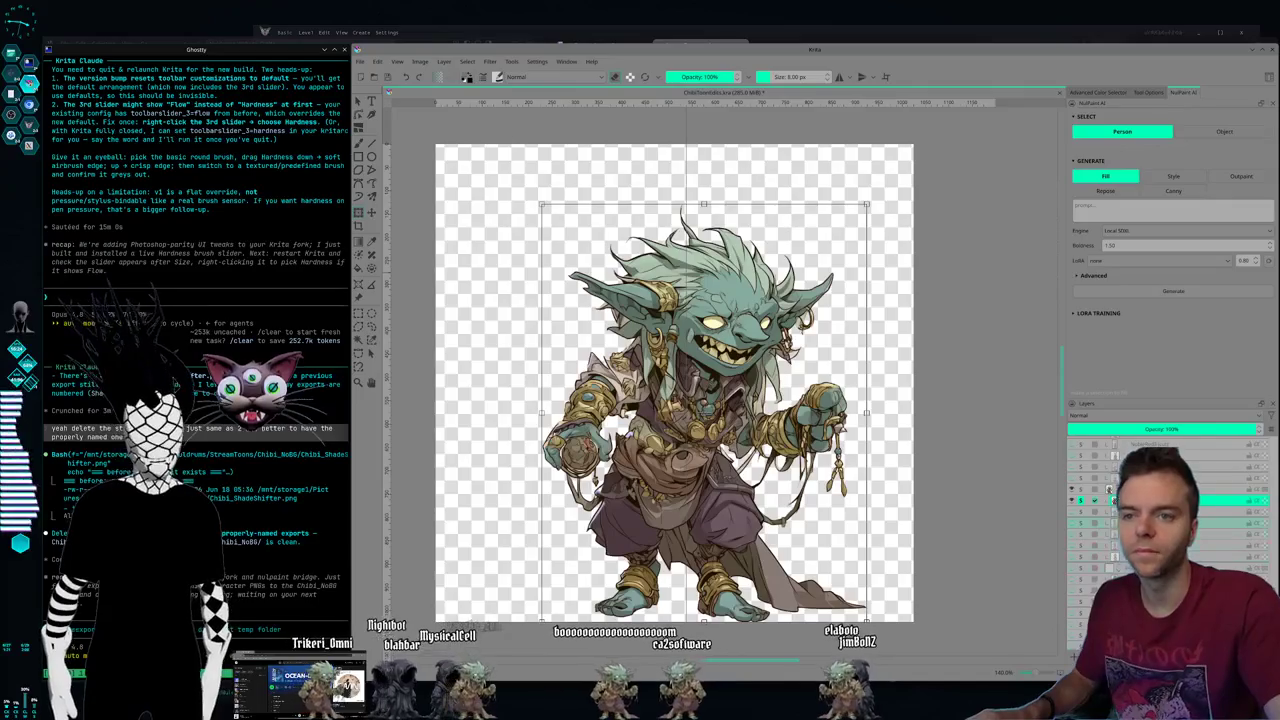
left_click(1082, 501)
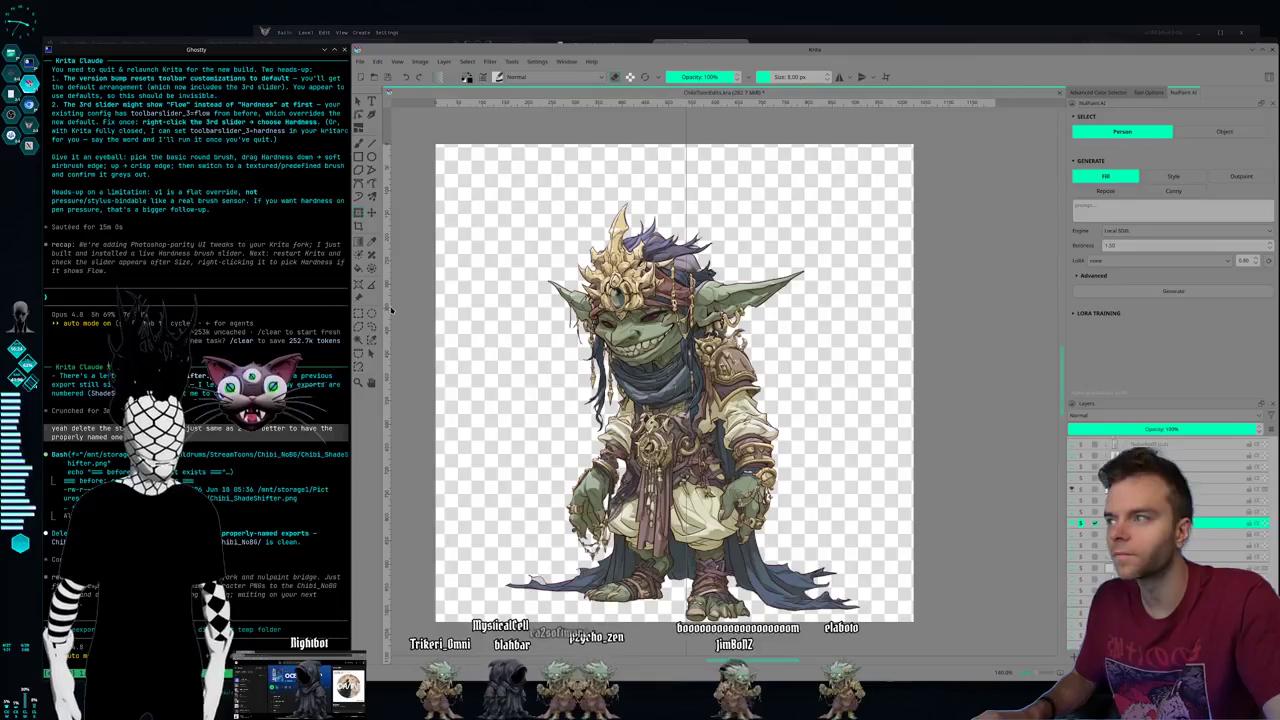
- Mirror the gold-crowned goblin horizontally, nudge it twice left, and apply the transform
key("ctrl+t")
right_click(614, 311)
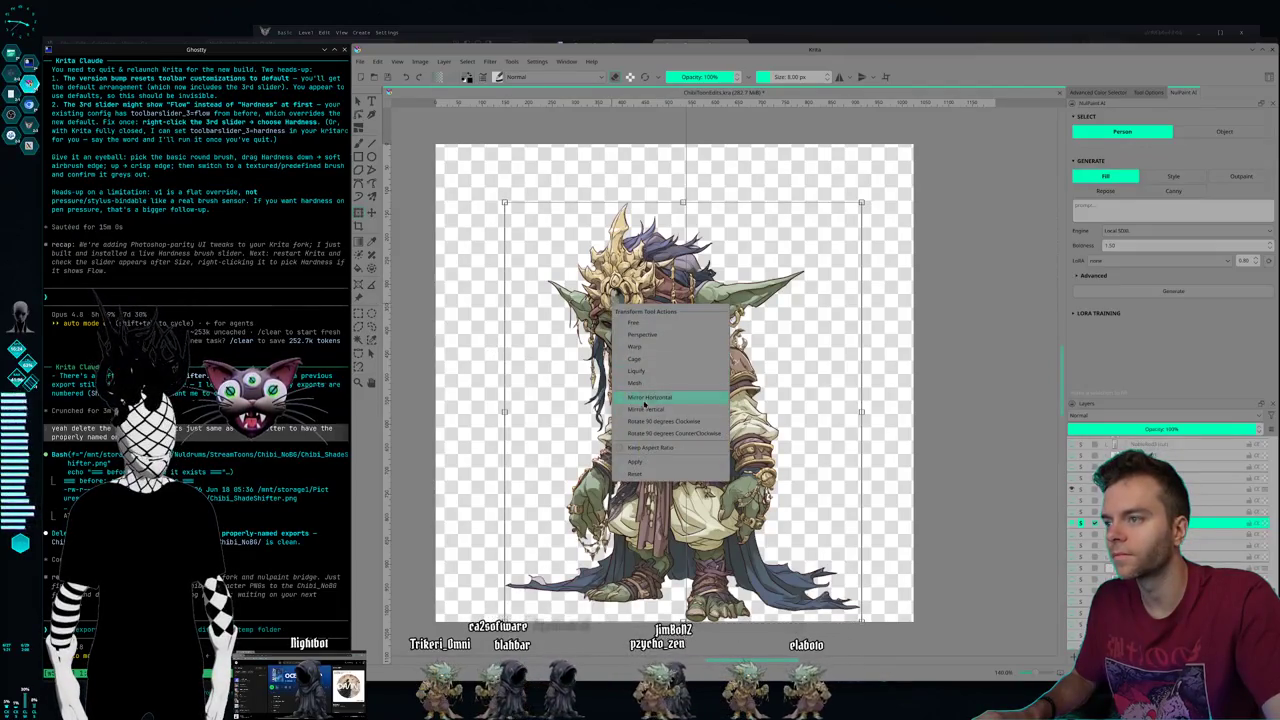
left_click(644, 399)
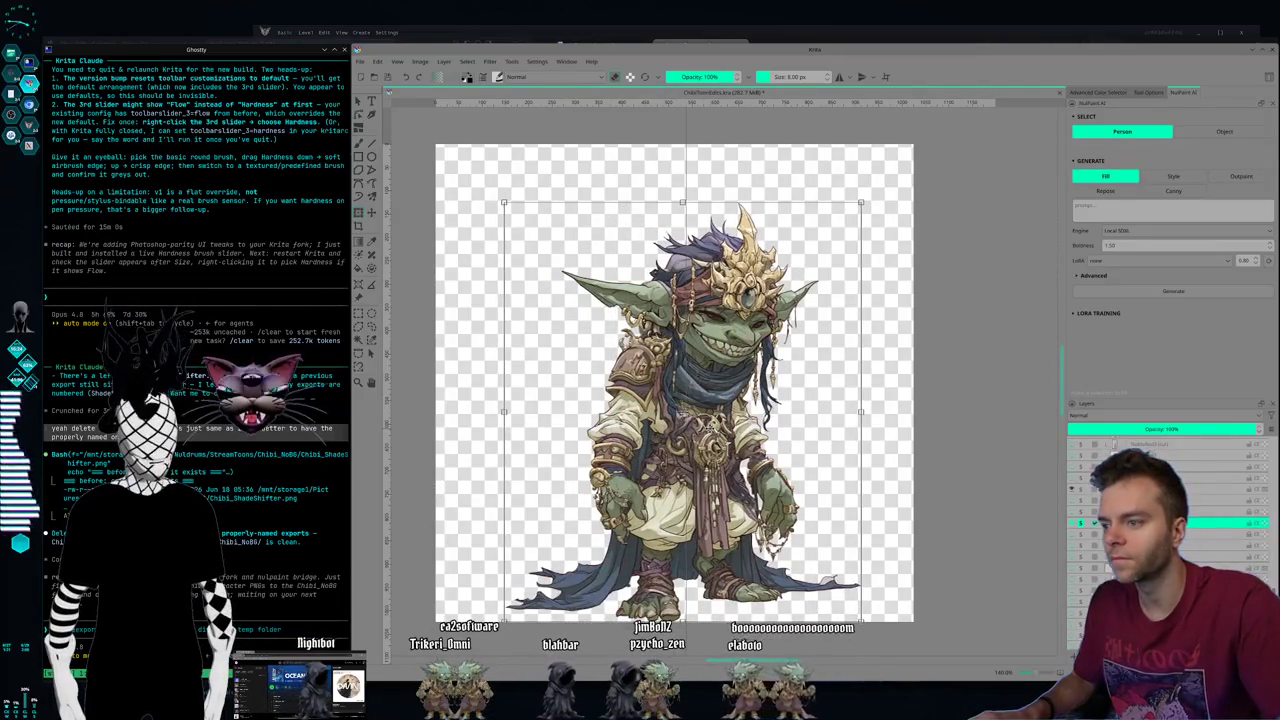
key("Left")
key("Left")
key("Left")
key("Left")
key("Left")
key("Left")
key("Left")
key("Left")
key("Left")
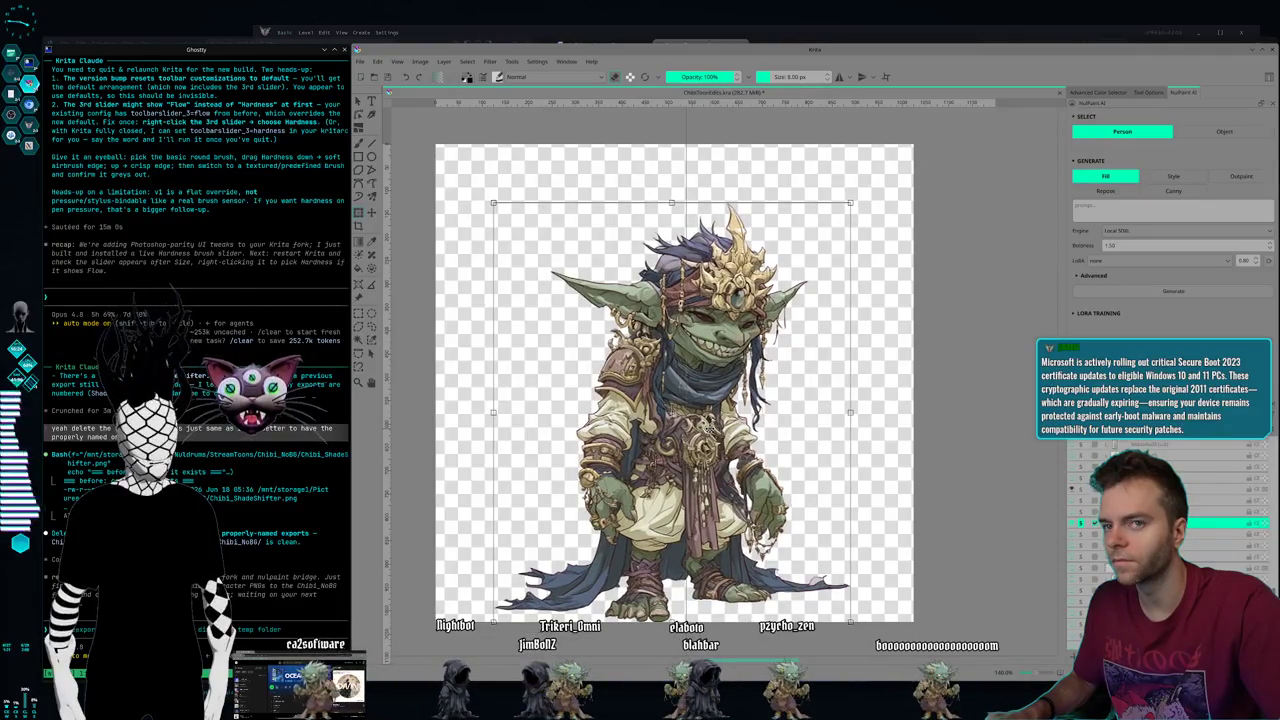
key("Left")
key("Left")
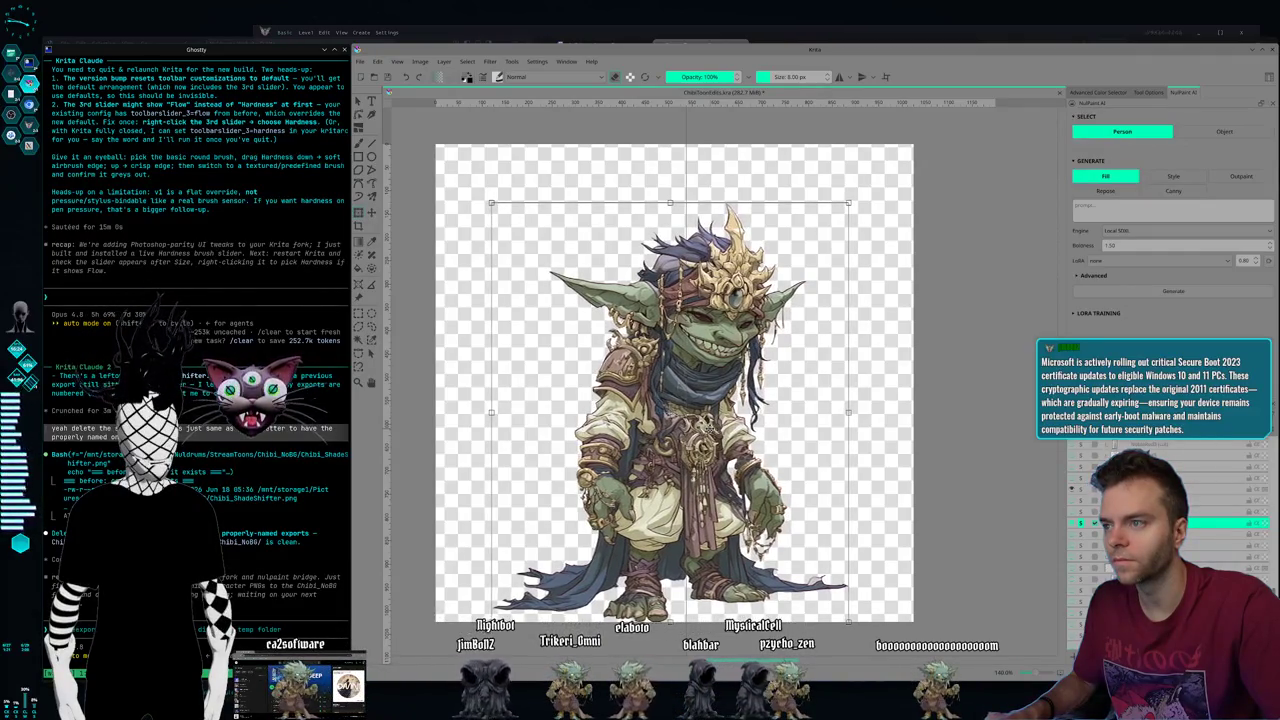
key("Return")
- Show the purple-headwrap goblin layer and hide the gold-crowned goblin
left_click(1230, 545)
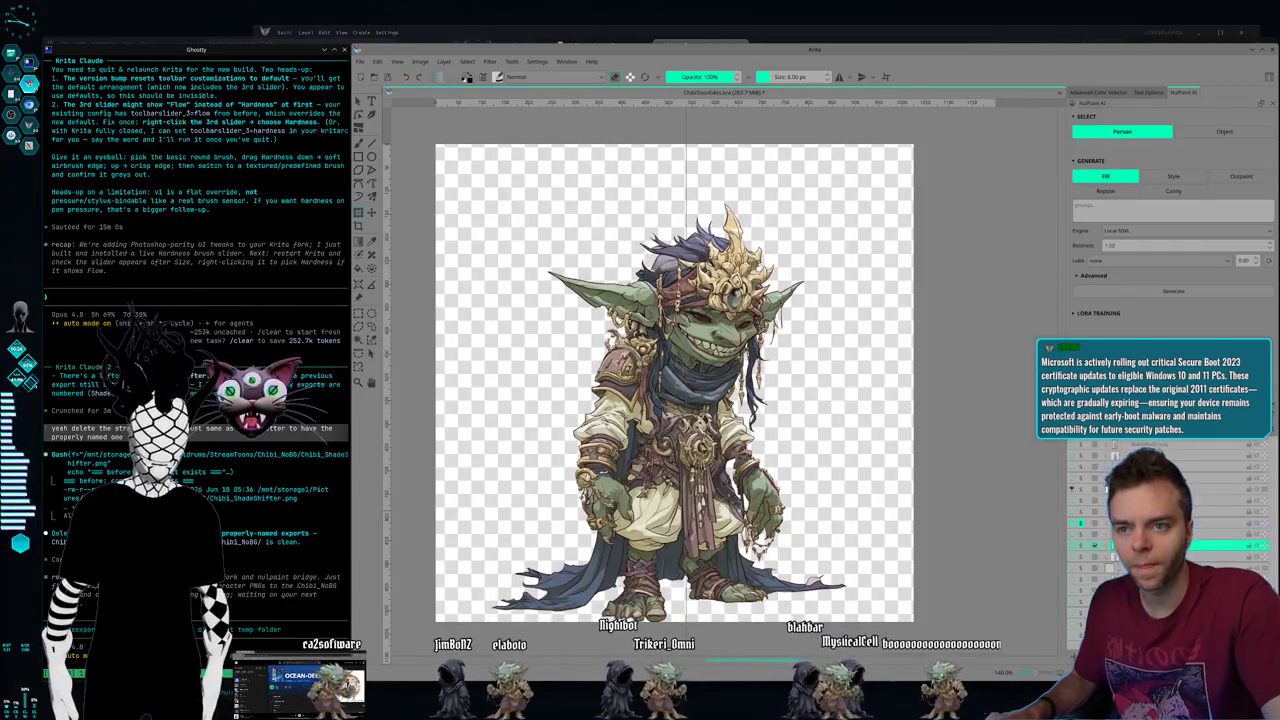
left_click(1080, 545)
left_click(1081, 524)
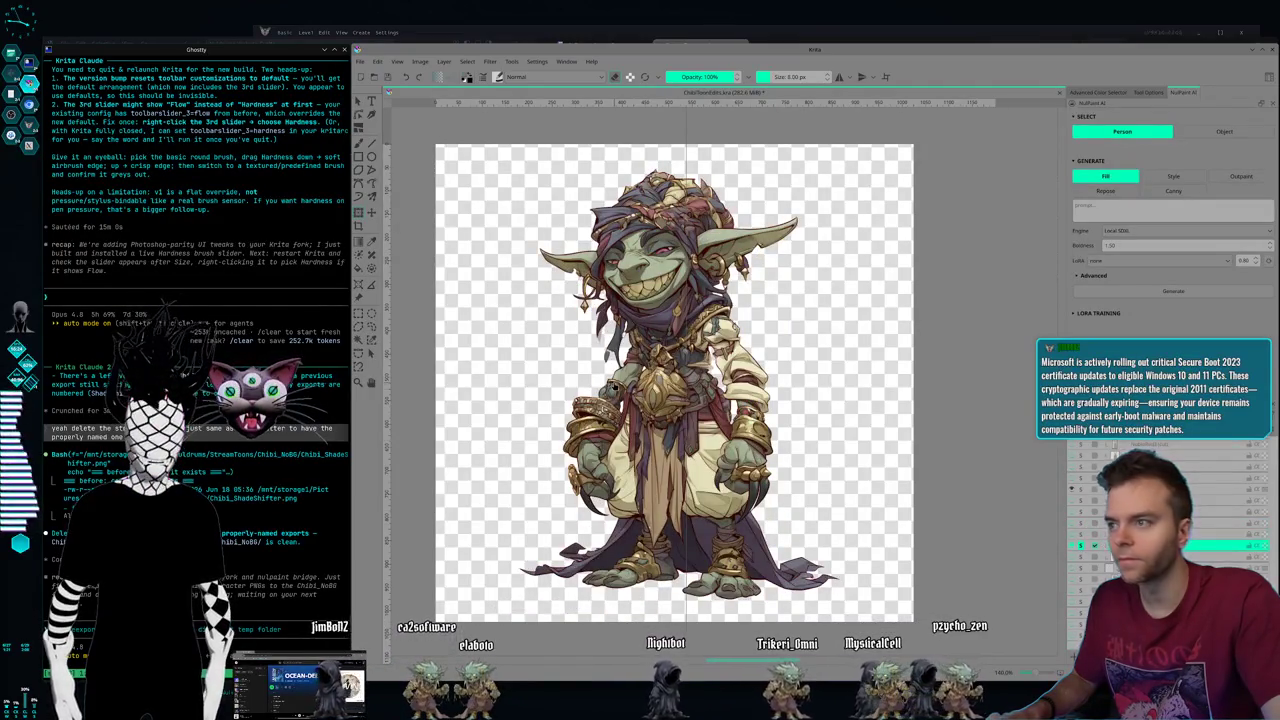
- Mirror the grinning goblin horizontally, move it slightly lower, and apply the transform
key("ctrl+t")
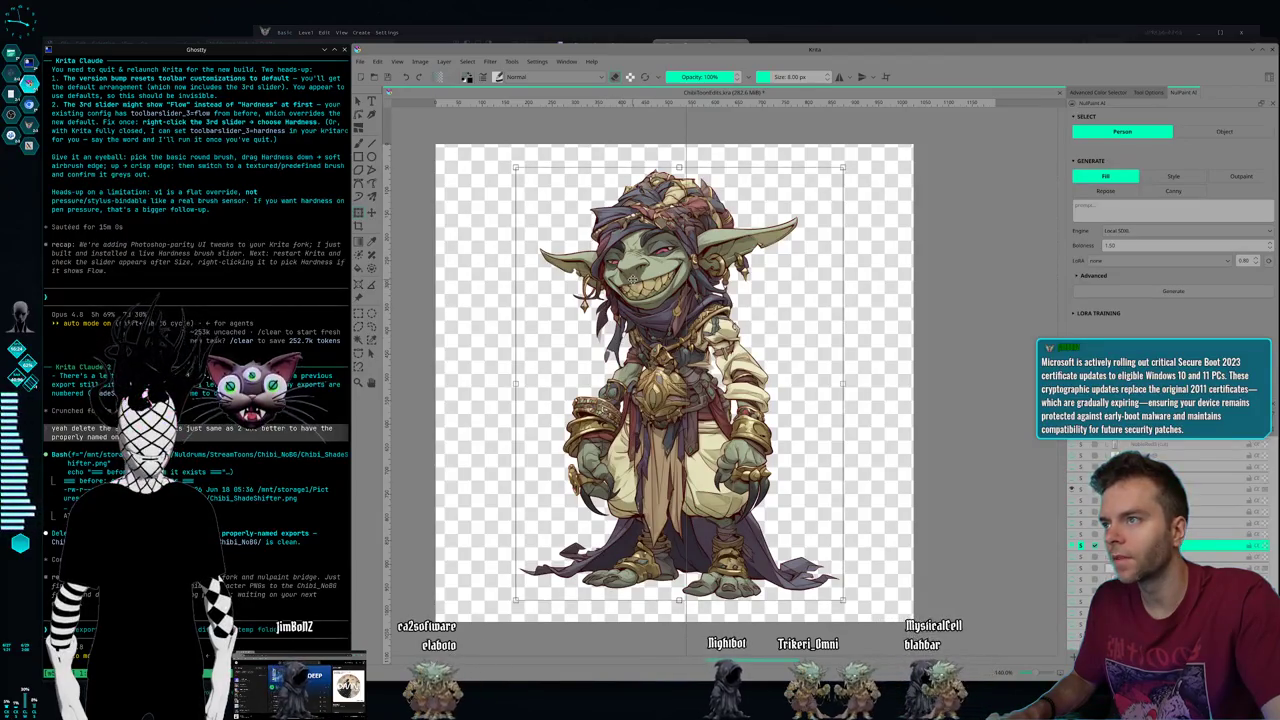
right_click(643, 278)
left_click(690, 380)
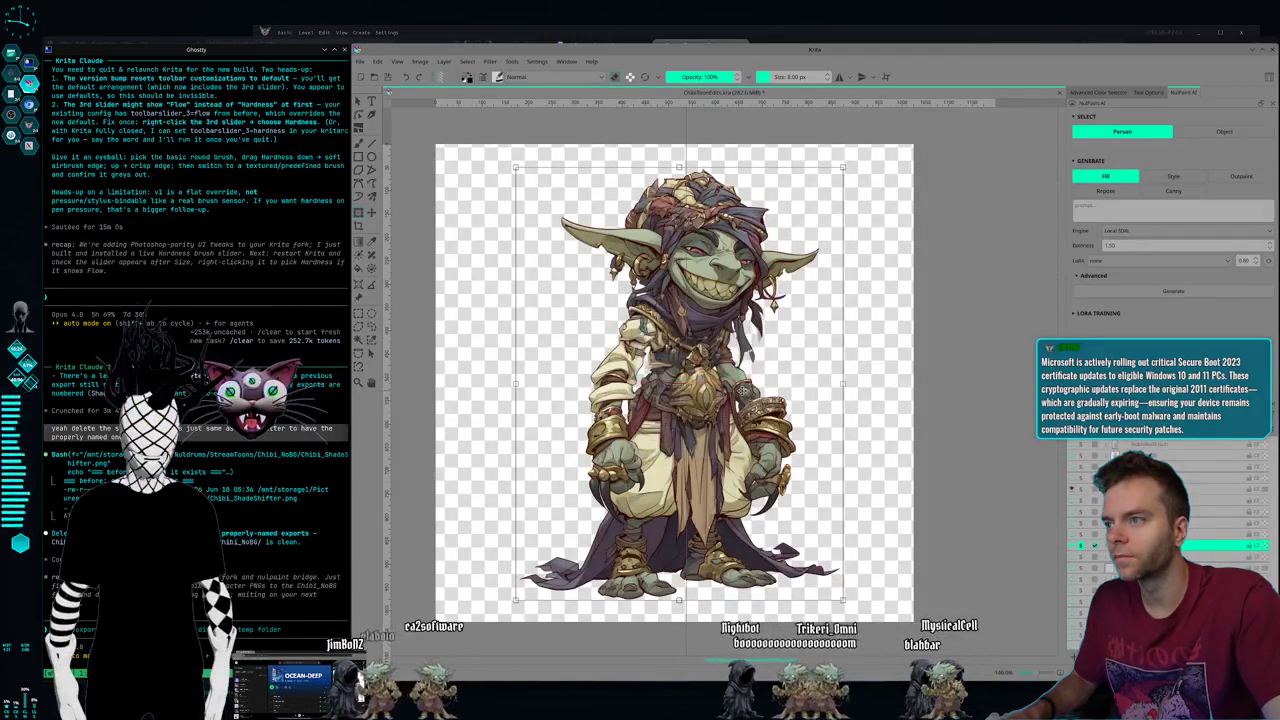
left_click_drag(741, 369, 741, 389)
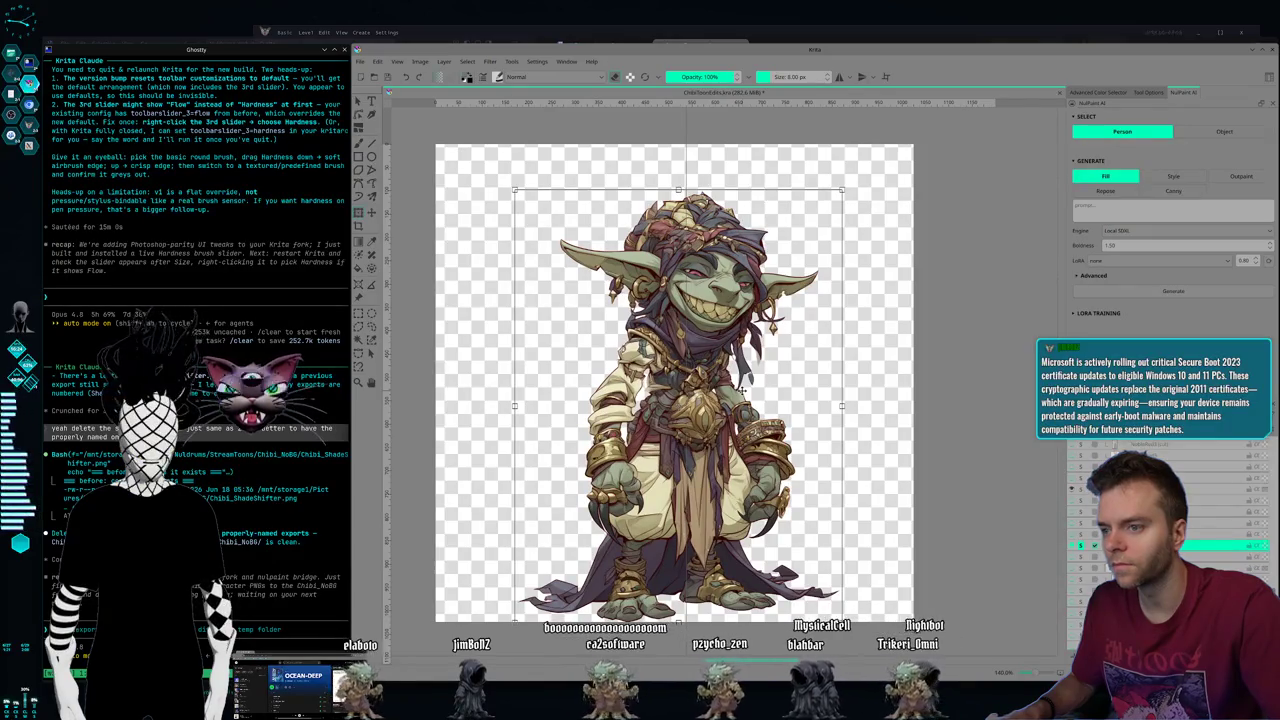
key("Return")
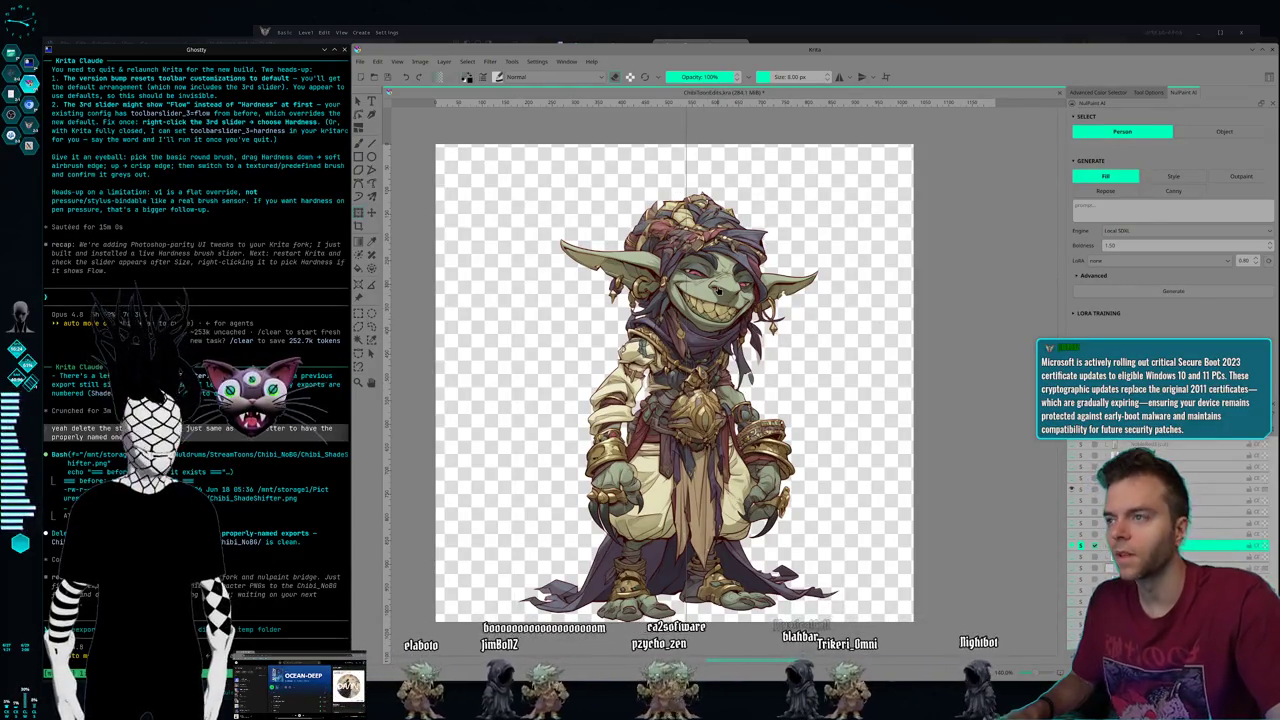
- Scale the goblin down from the top, nudge it right, then hide its layer
key("ctrl+t")
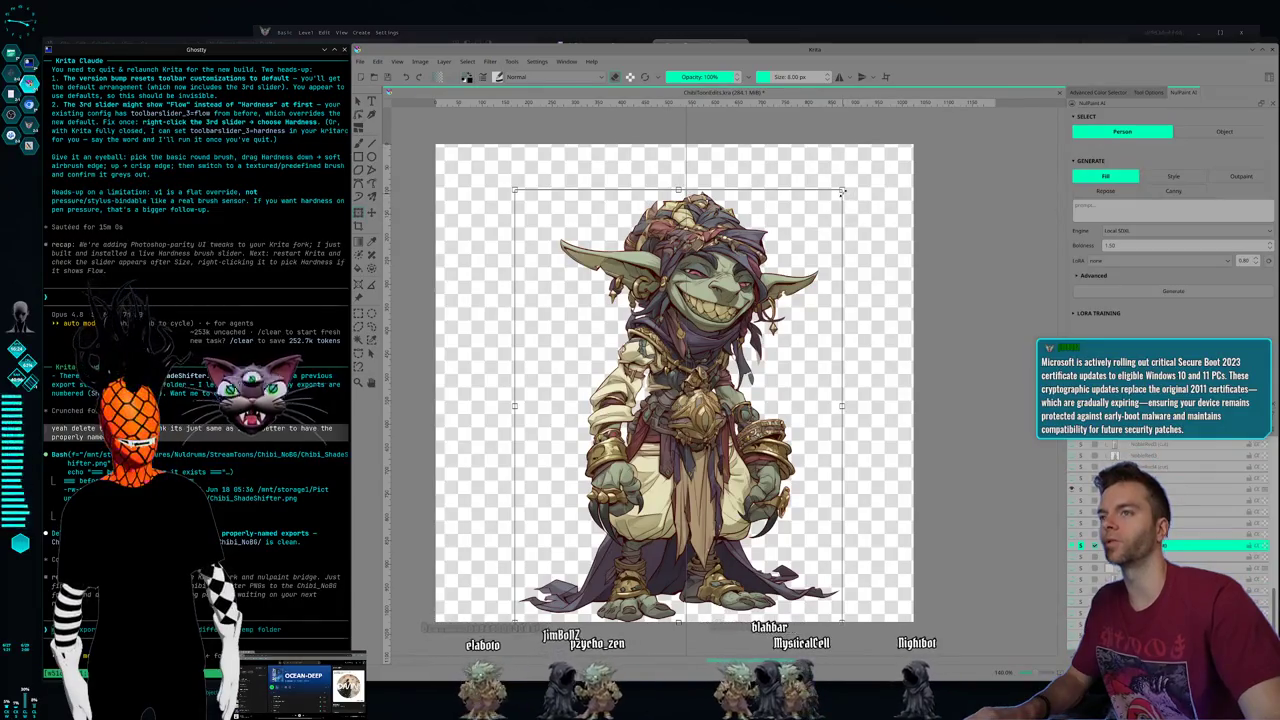
left_click_drag(843, 190, 779, 248)
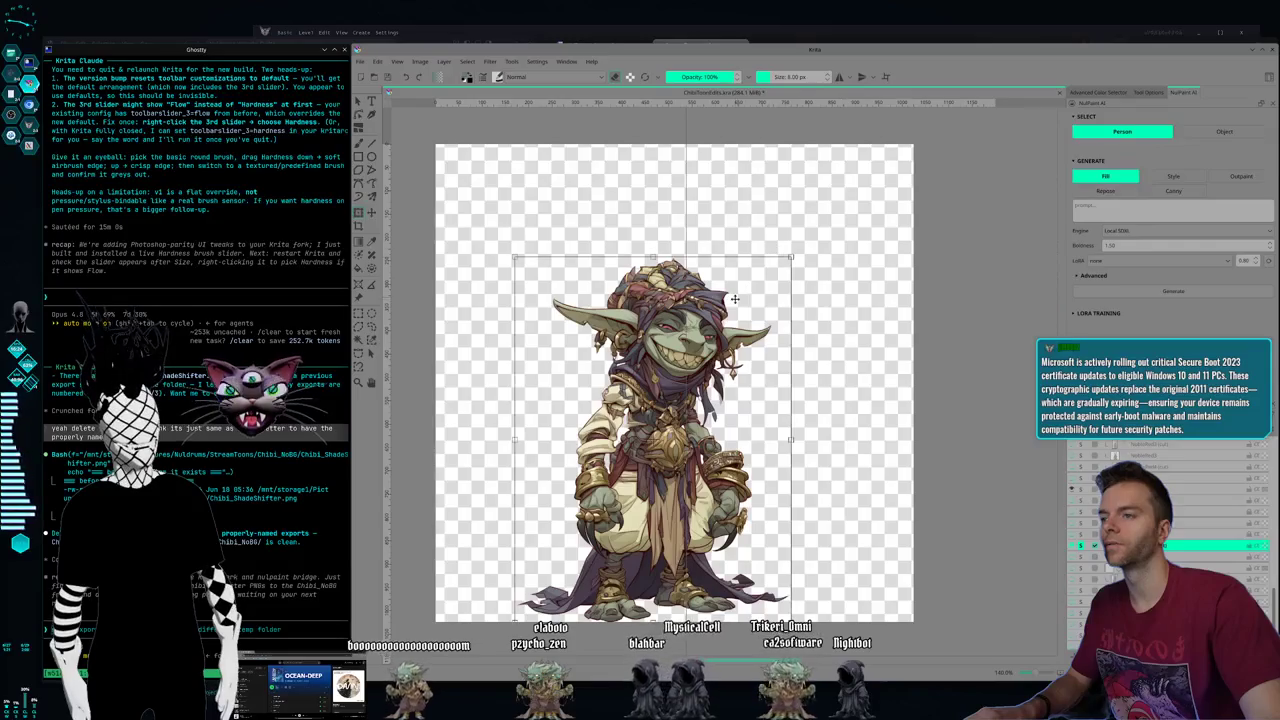
left_click_drag(707, 331, 723, 332)
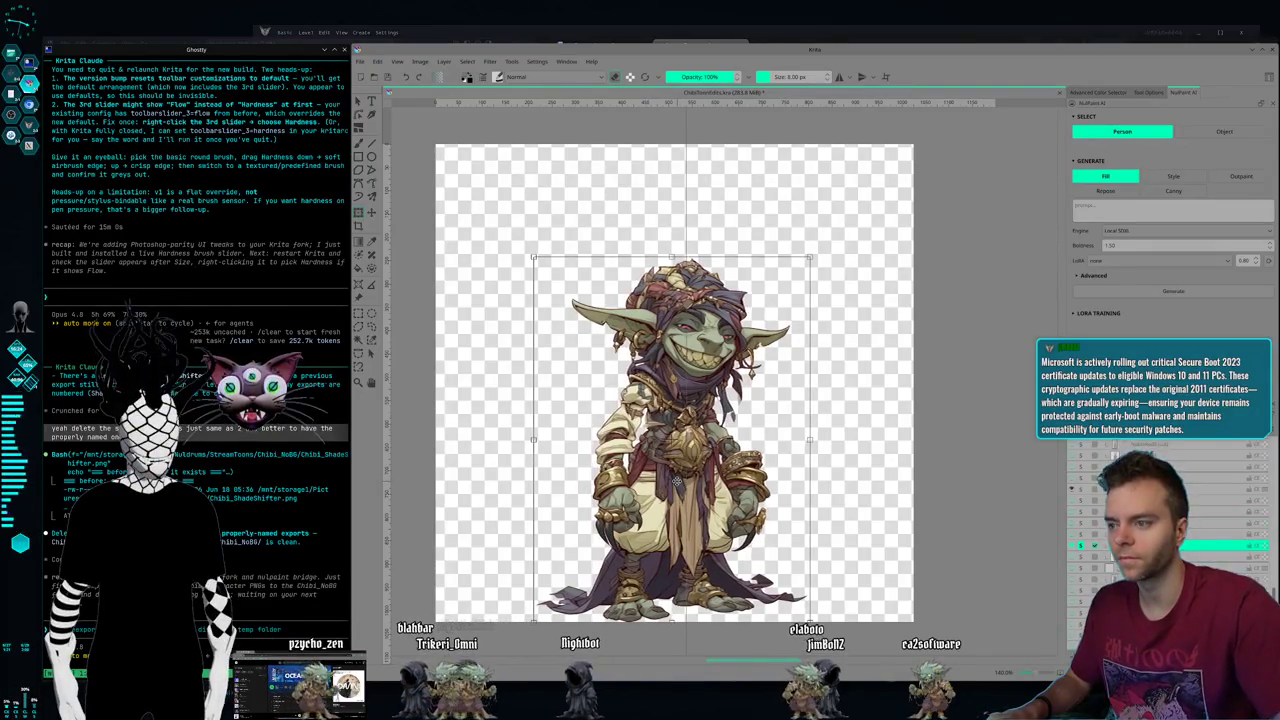
key("Right")
key("Right")
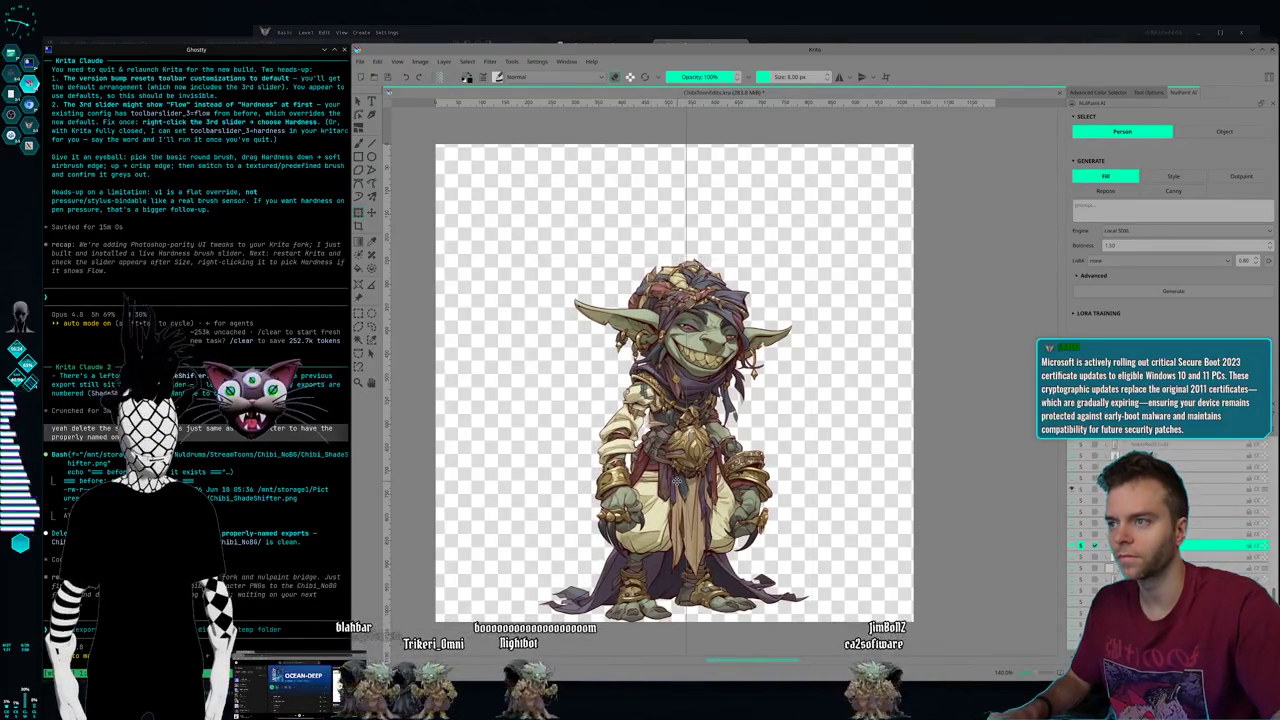
left_click(1082, 524)
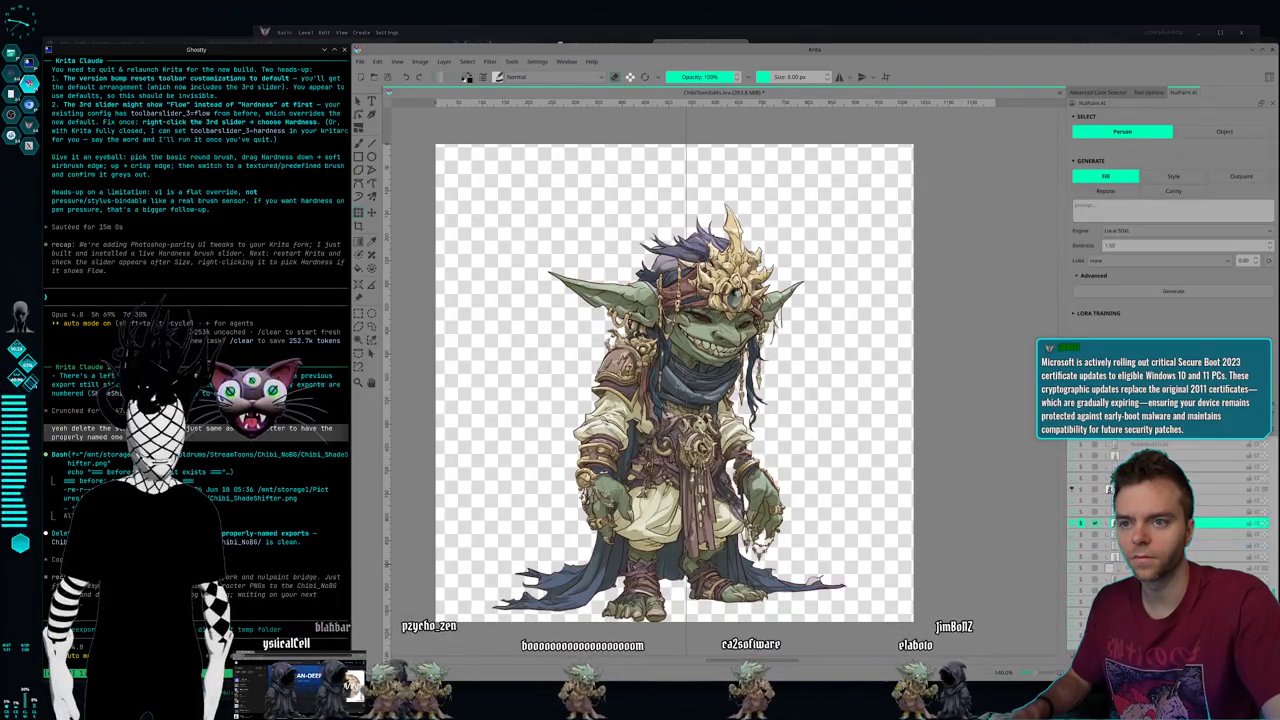
- Shrink the crowned goblin slightly, then reveal the teal wild-haired goblin layer
key("ctrl+t")
mouse_move(858, 204)
left_mouse_down()
mouse_move(826, 223)
mouse_move(831, 236)
left_mouse_up()
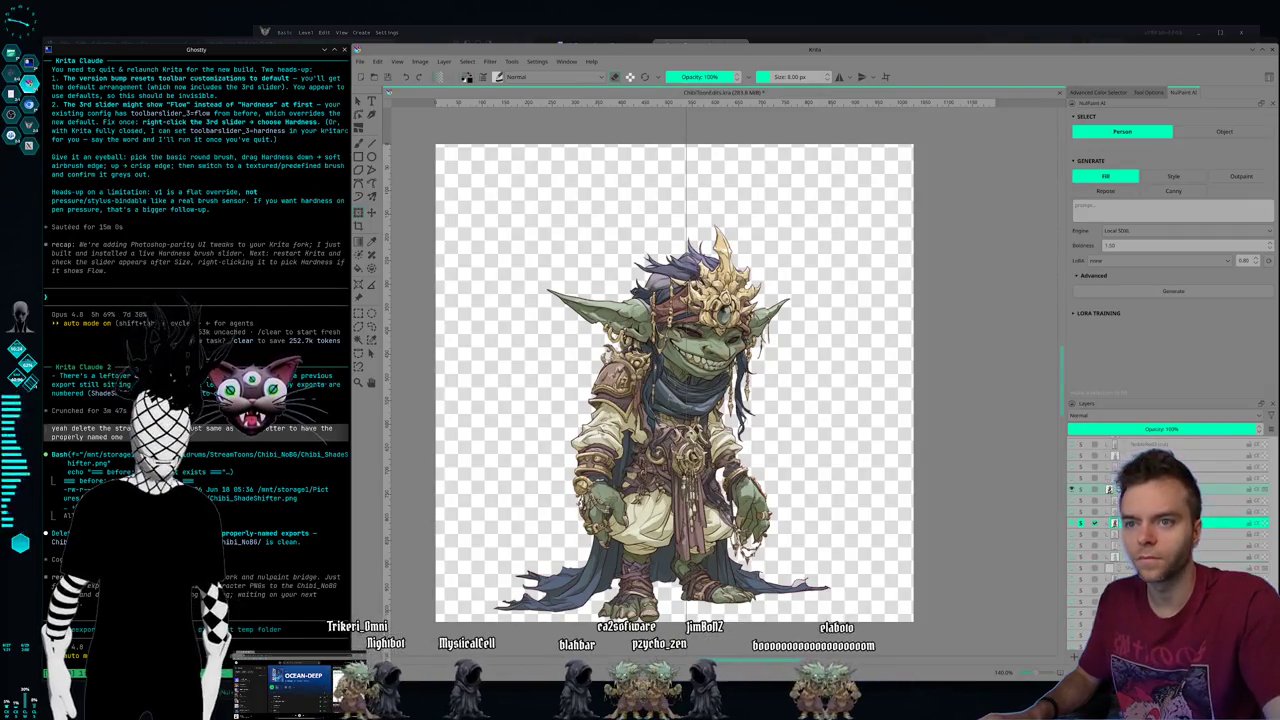
left_click(1080, 502)
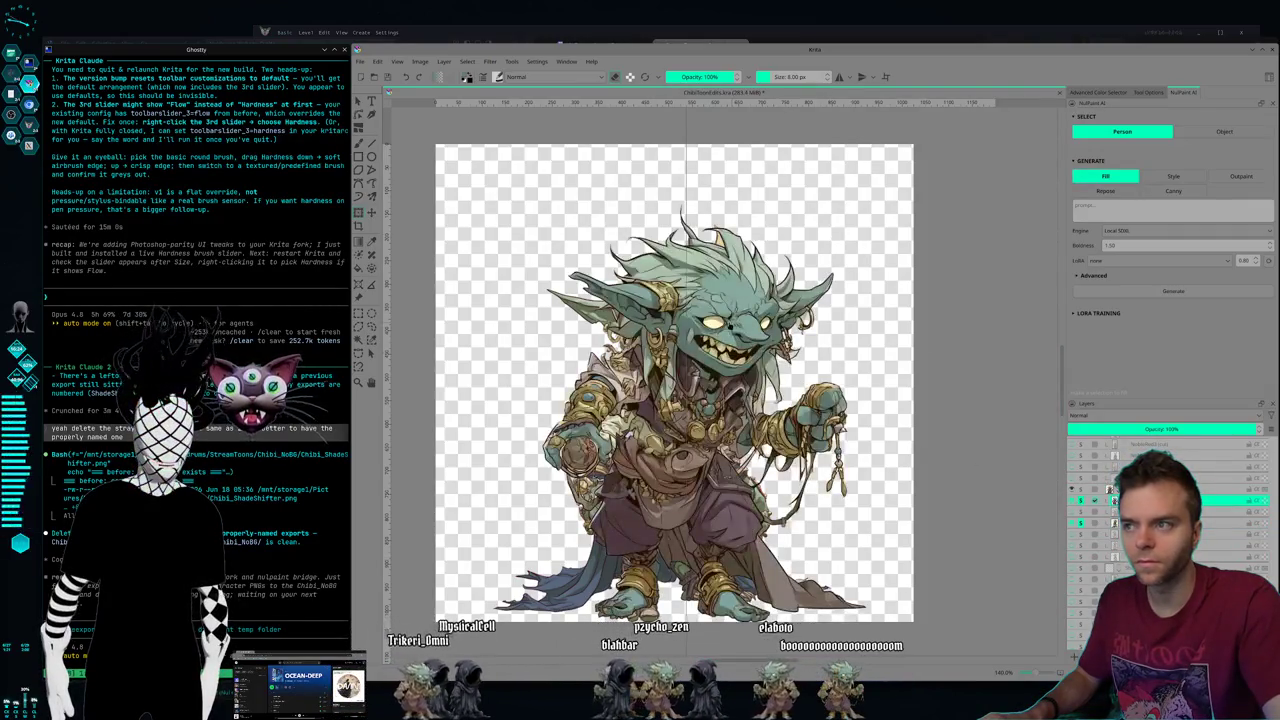
left_click(1080, 524)
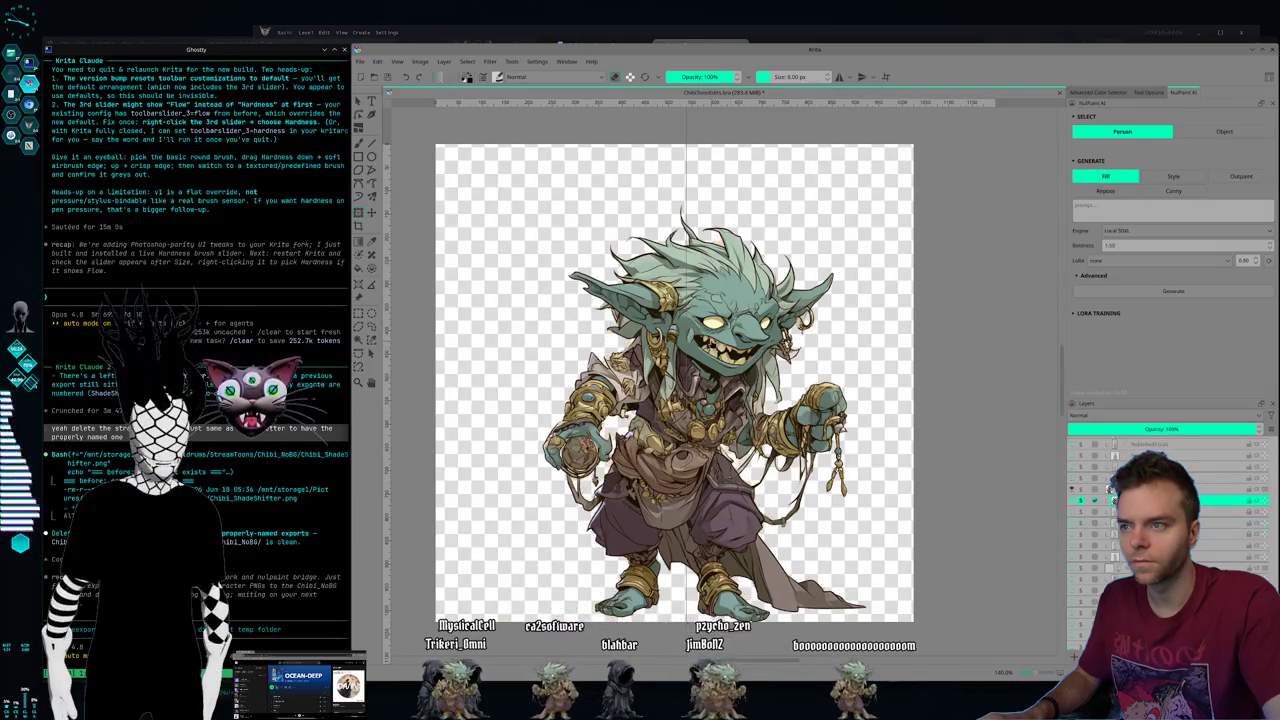
- Scale the teal goblin down and nudge it right, then show the purple-head-wrap goblin
left_click_drag(866, 203, 814, 246)
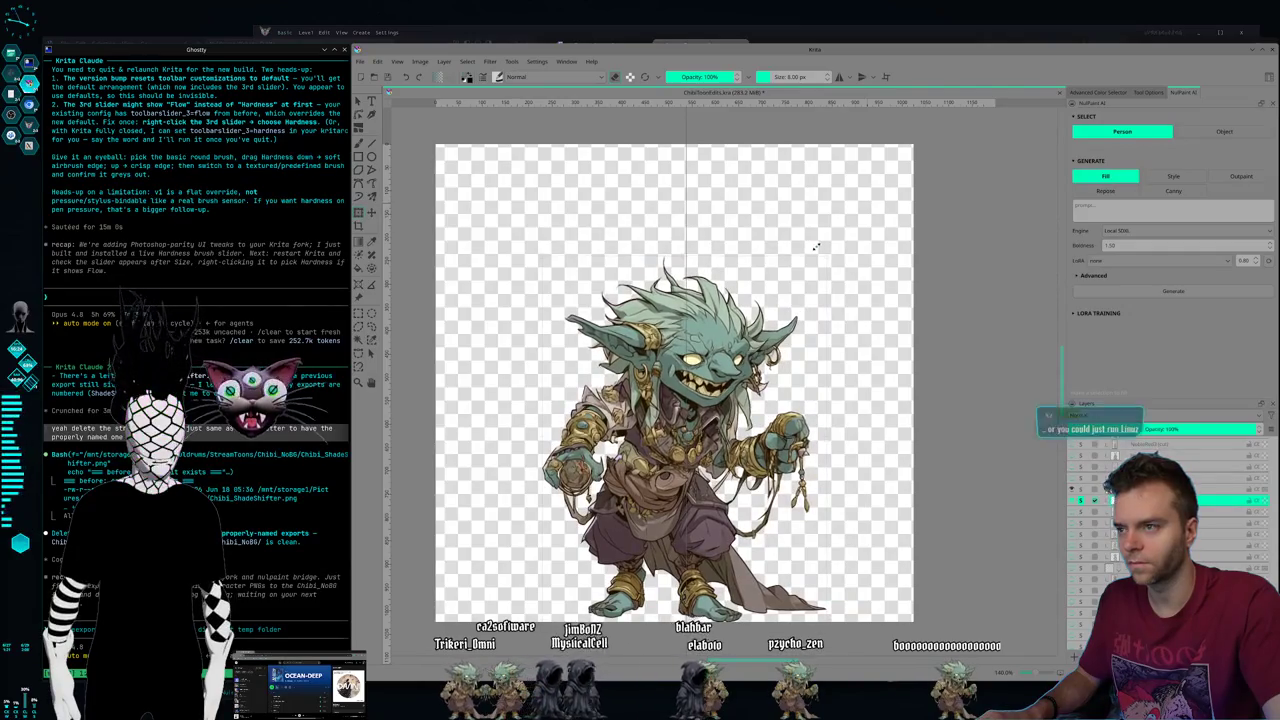
left_click_drag(814, 246, 838, 242)
left_click_drag(720, 412, 726, 413)
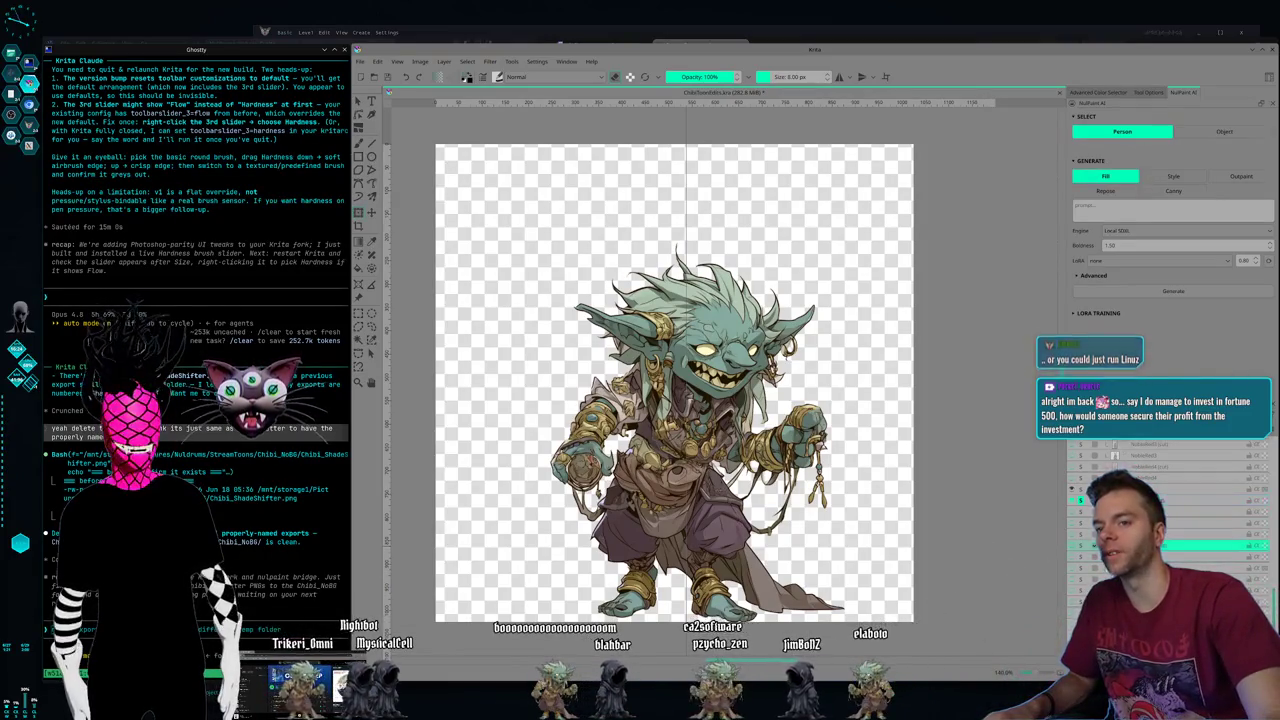
left_click(1076, 551)
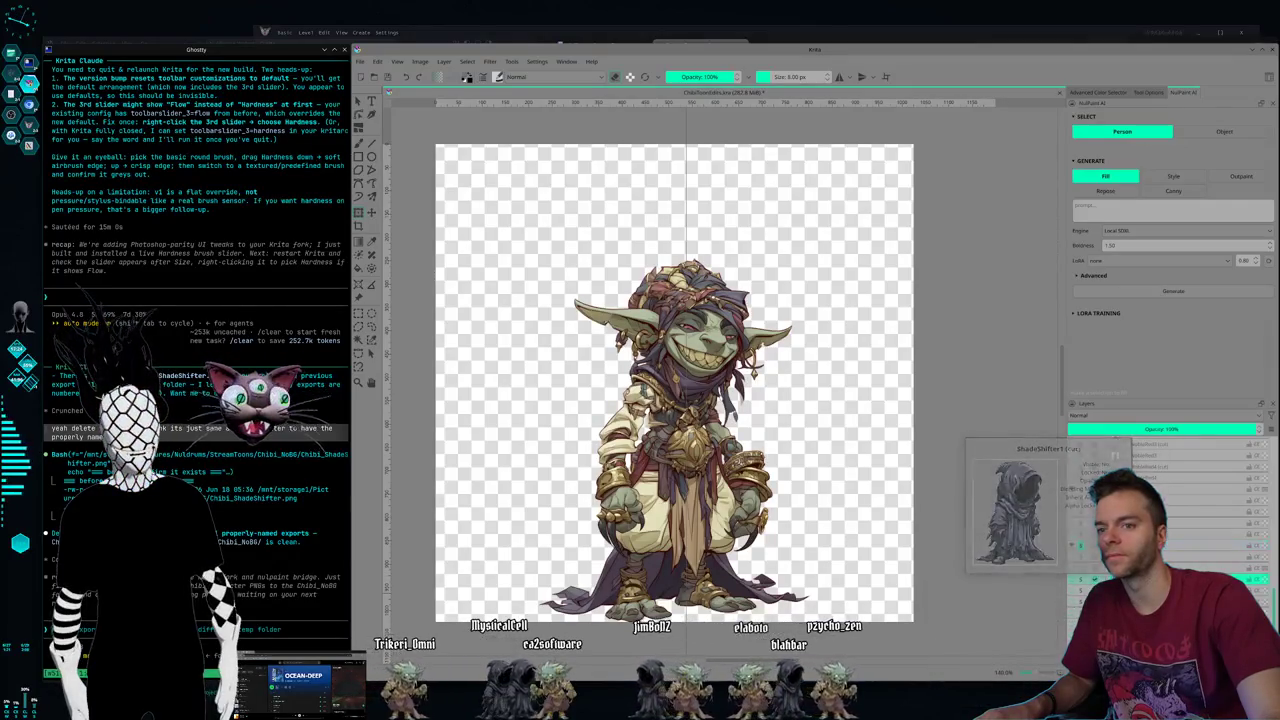
- Show the hooded ShadeShifter layer, hide the goblin, and open an empty launcher search
left_click(1080, 547)
left_click(1081, 553)
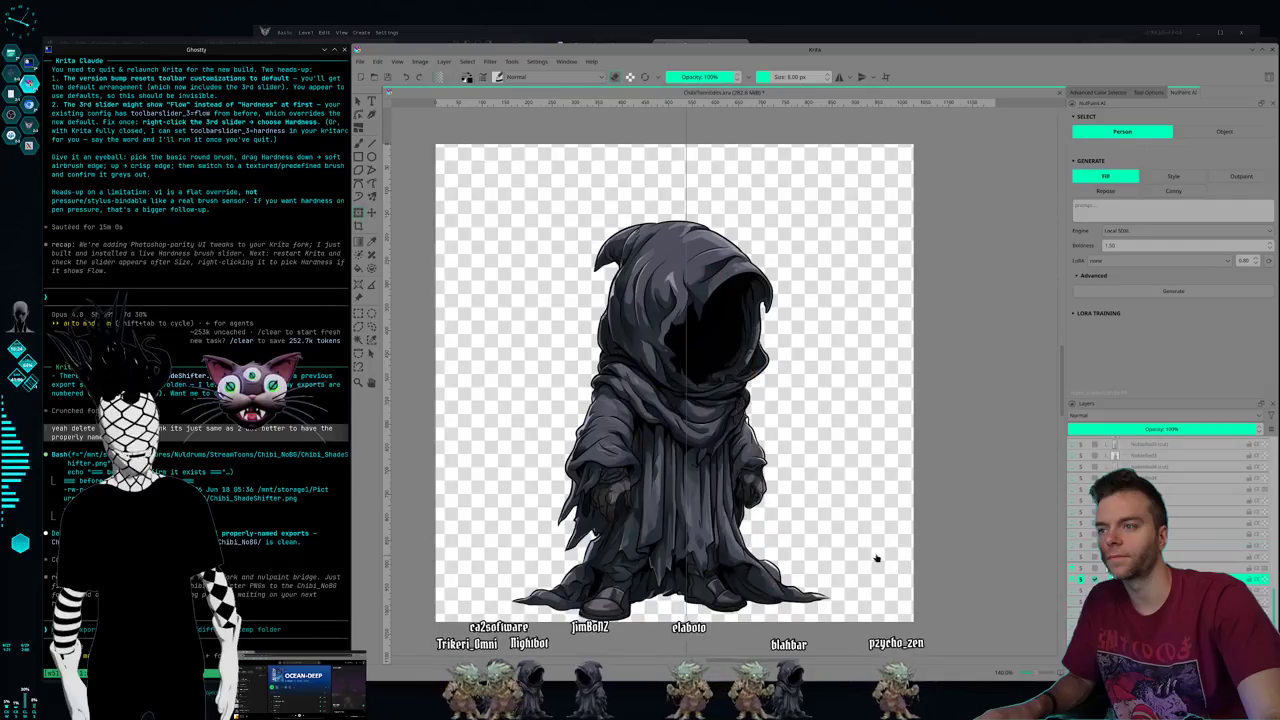
key("ctrl+t")
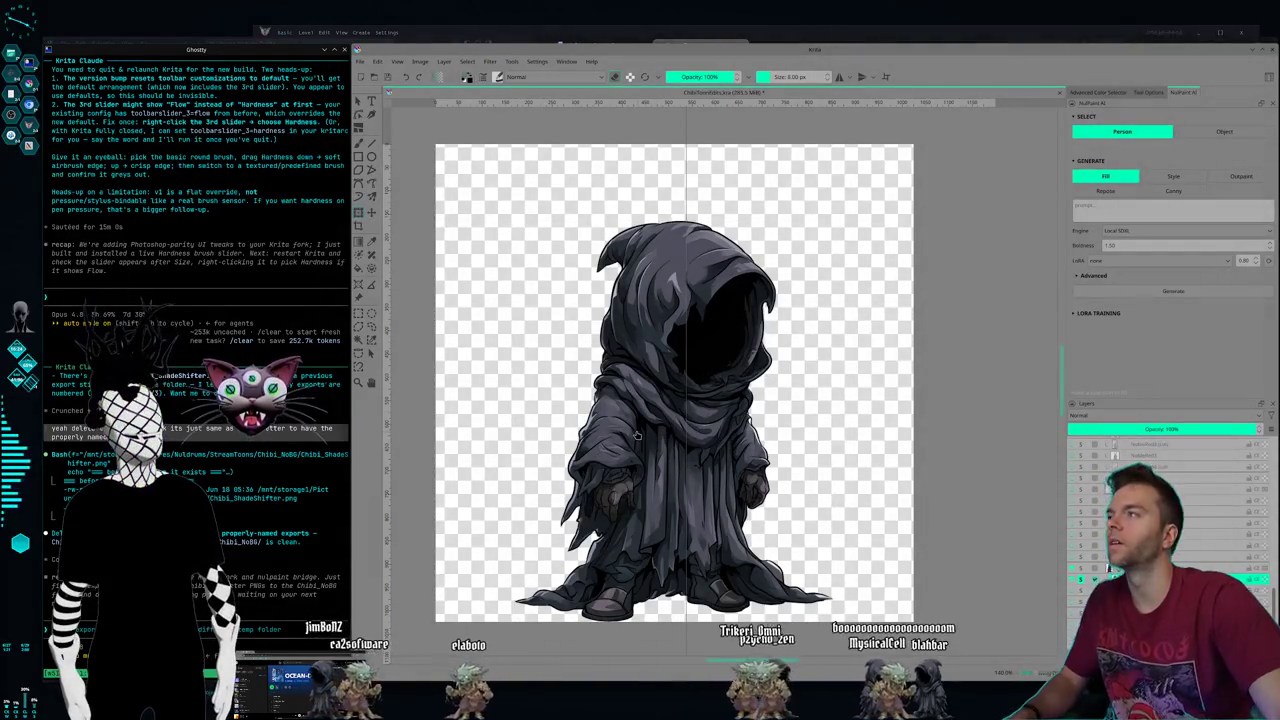
key("ctrl+Return")
key("BackSpace")
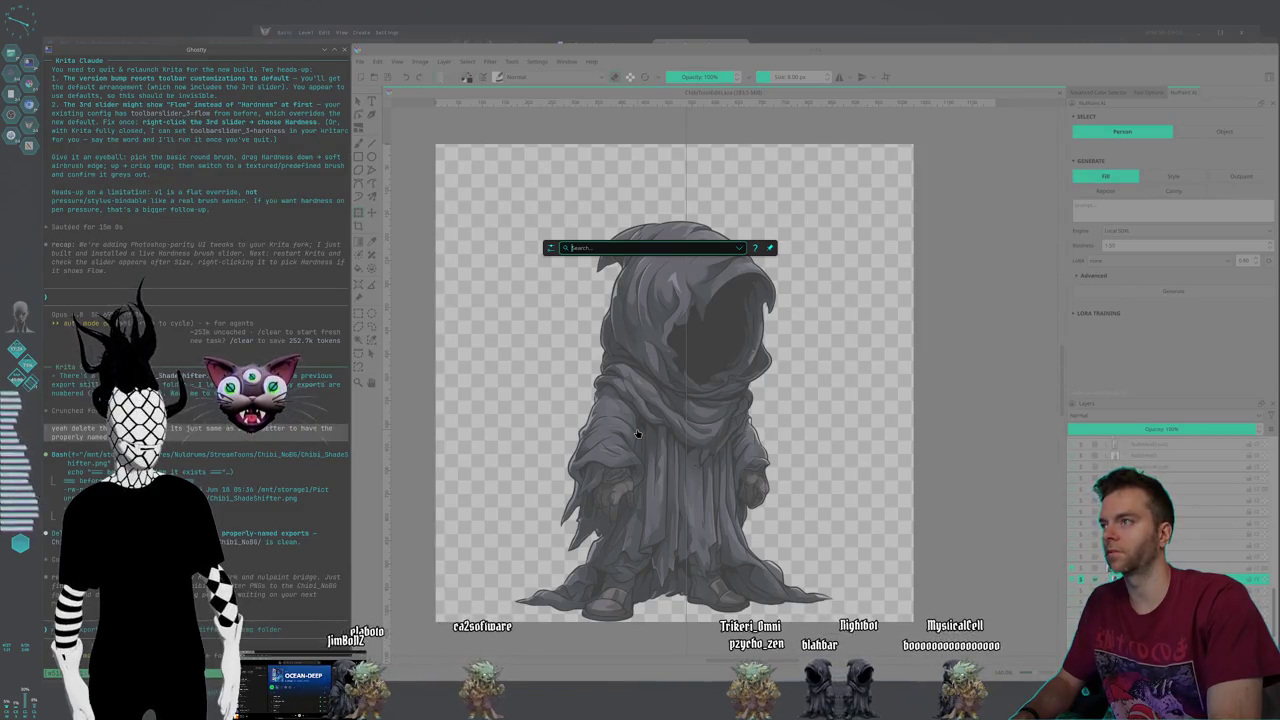
- Launch Chromium, shrink its window and move it top-left, then bring Krita forward
type("nulu")
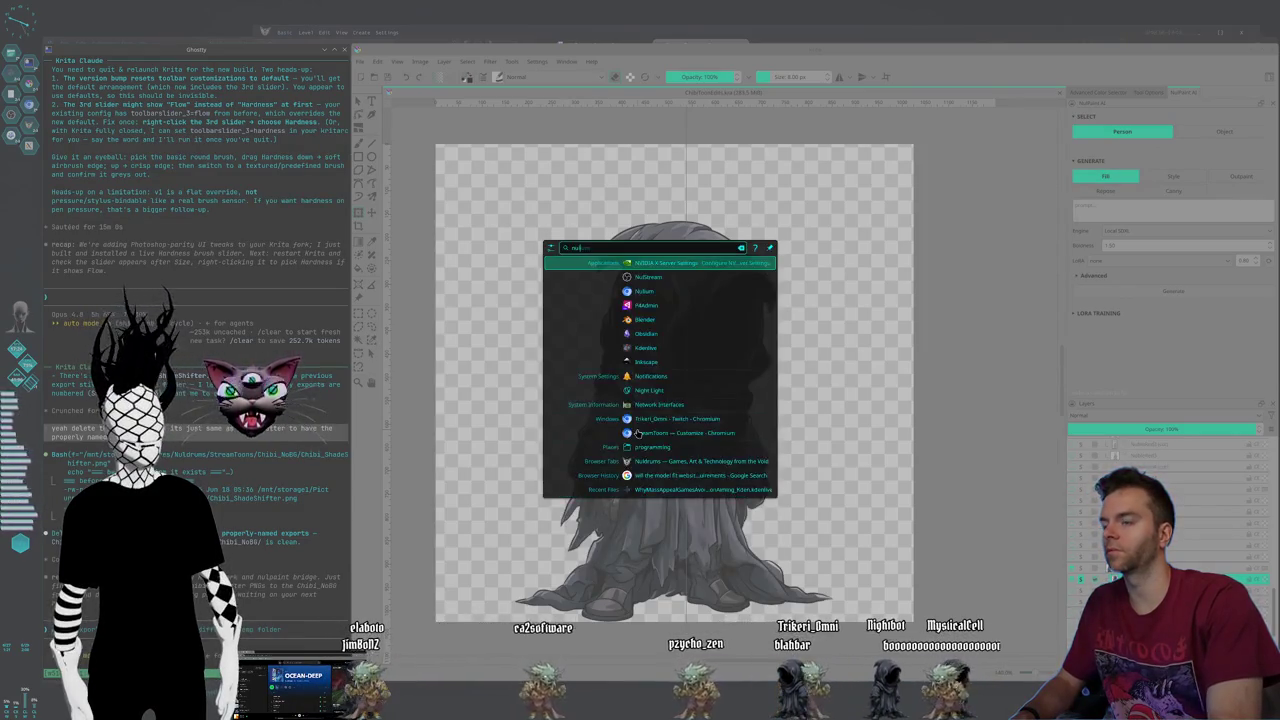
key("Escape")
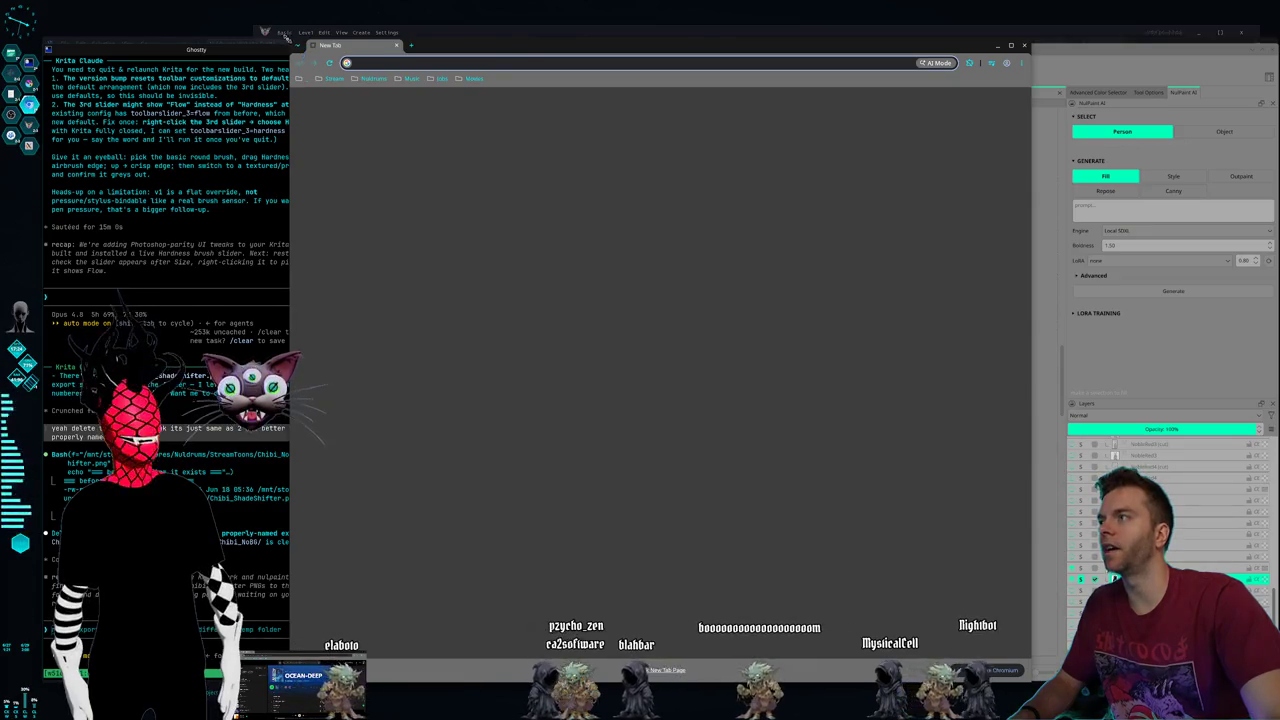
left_click_drag(285, 36, 330, 113)
left_click_drag(543, 134, 522, 79)
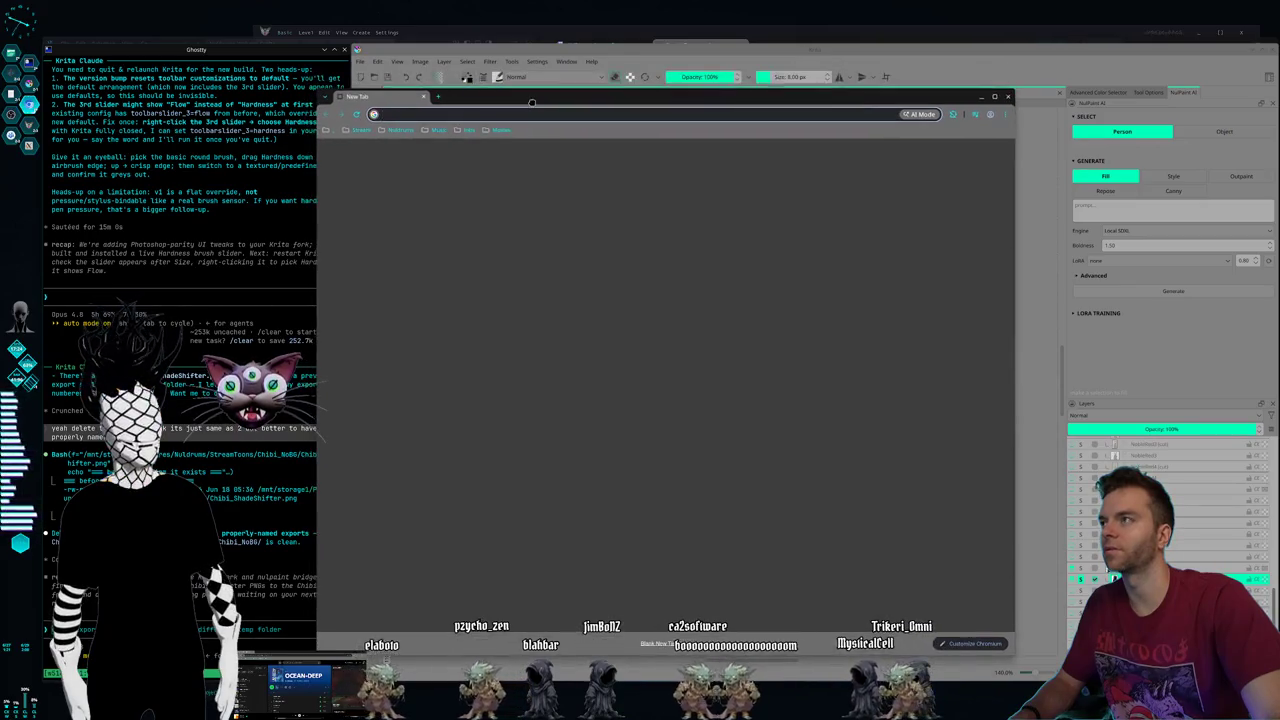
left_click_drag(522, 79, 408, 20)
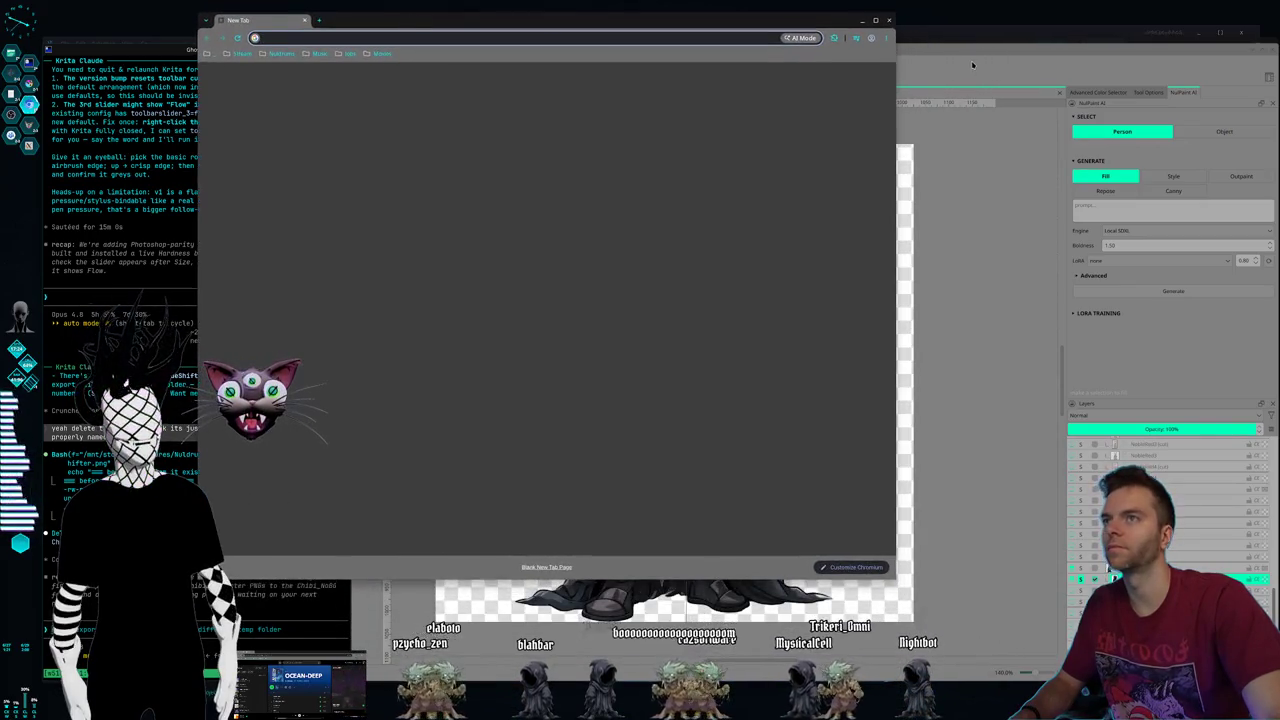
left_click(357, 49)
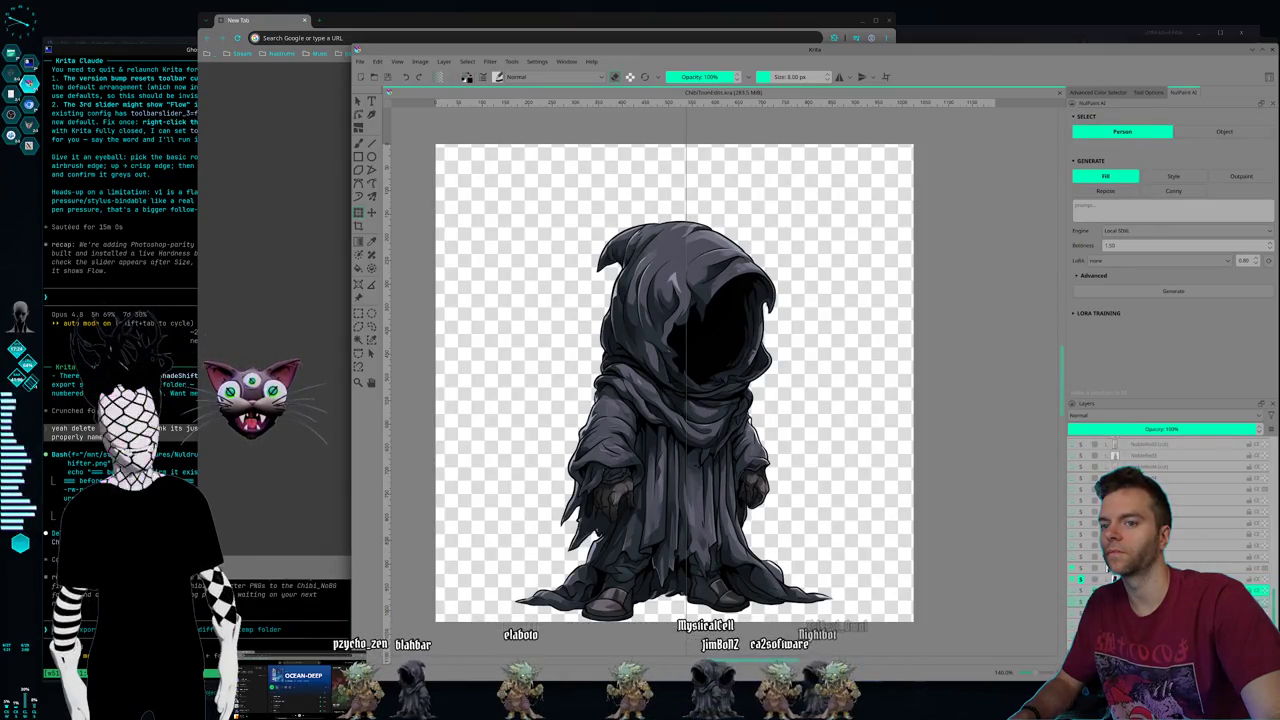
- Switch to the windswept hooded shade layer, mirror it horizontally and move it right and down
left_click(1081, 603)
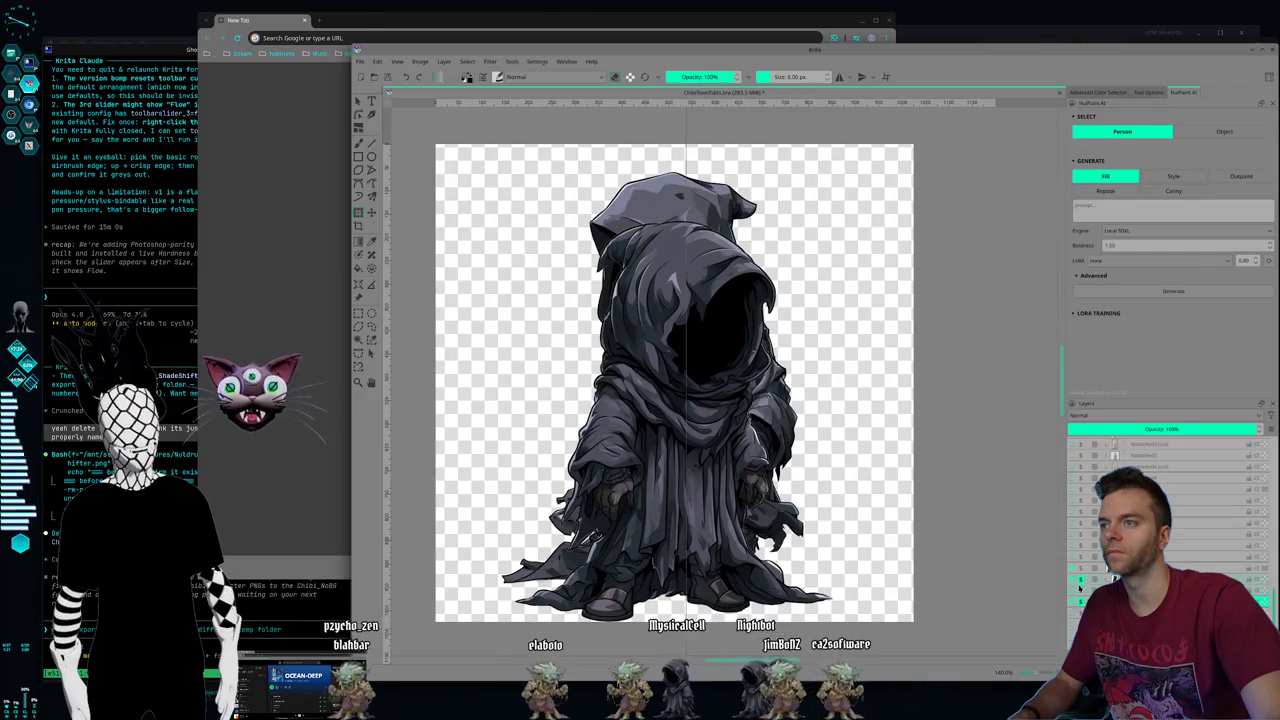
left_click(1080, 588)
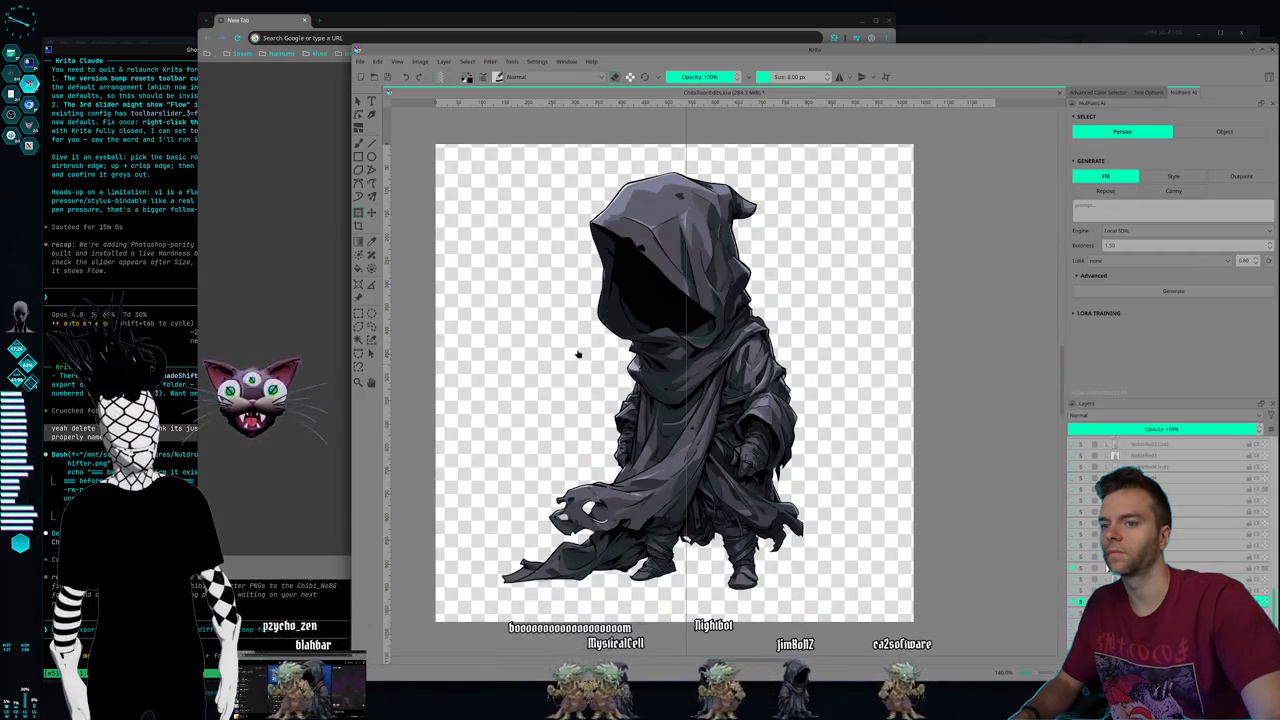
key("ctrl+t")
right_click(665, 333)
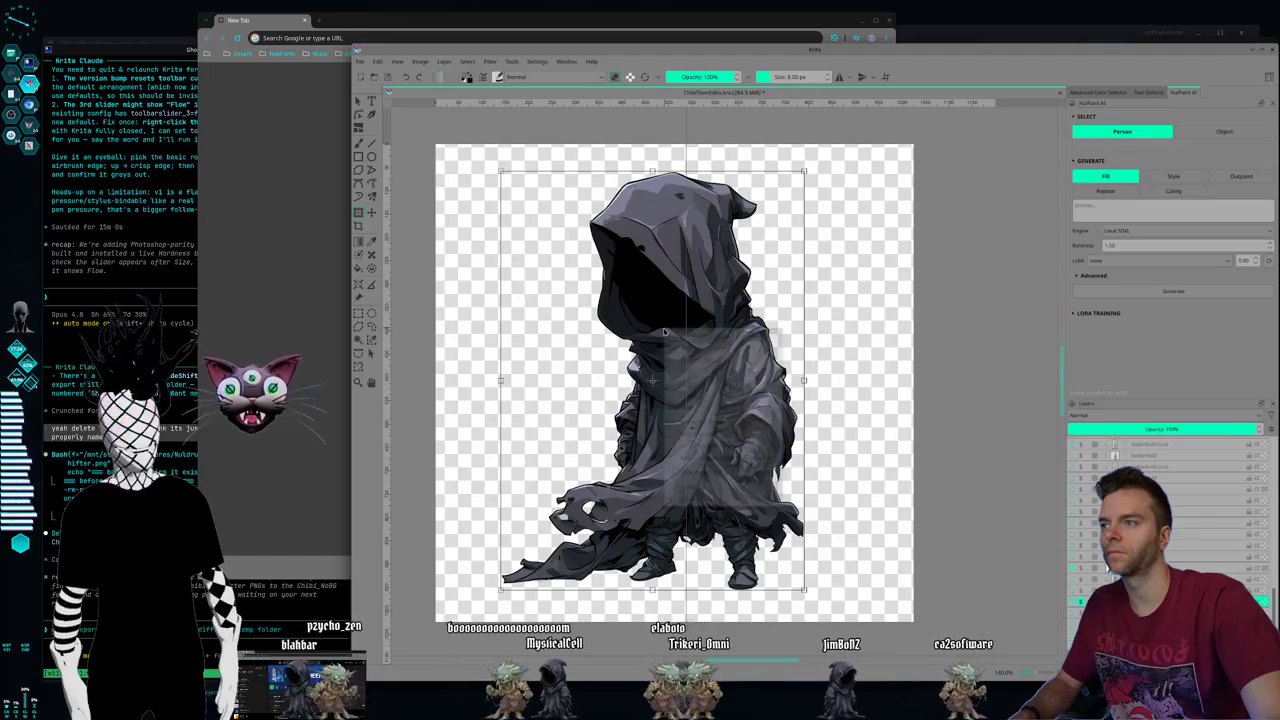
left_click(705, 424)
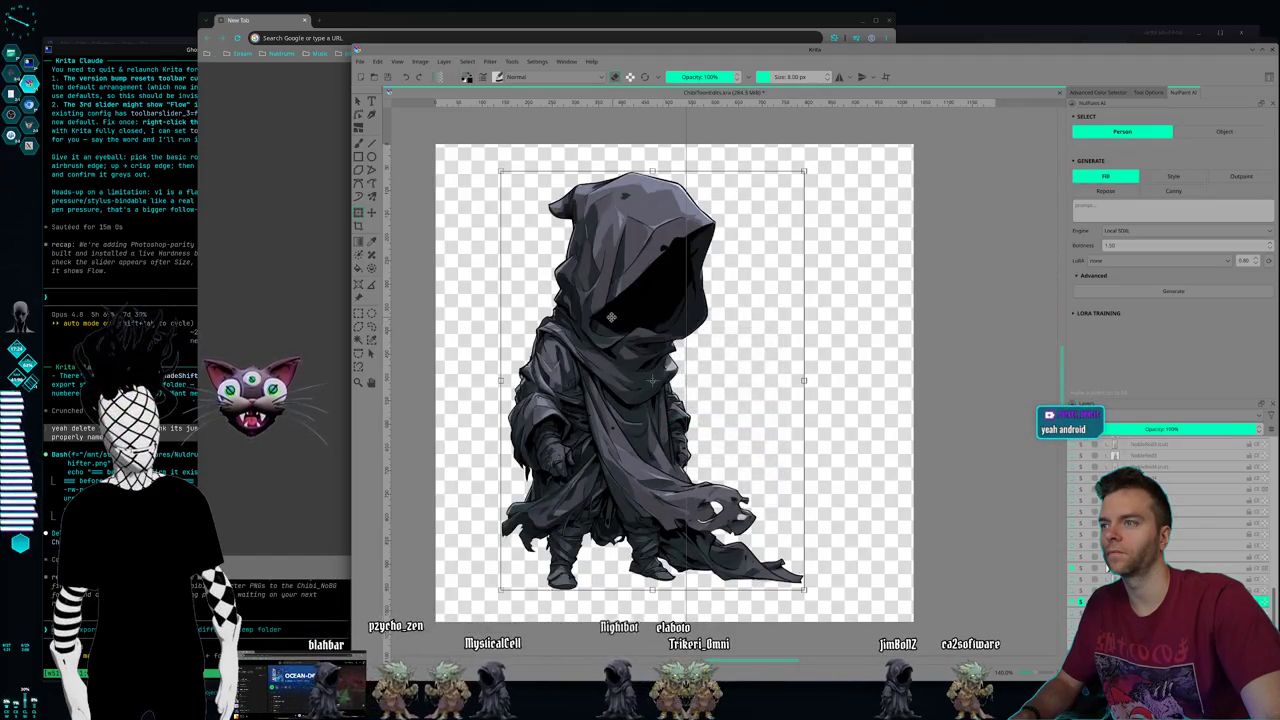
left_click_drag(611, 317, 671, 352)
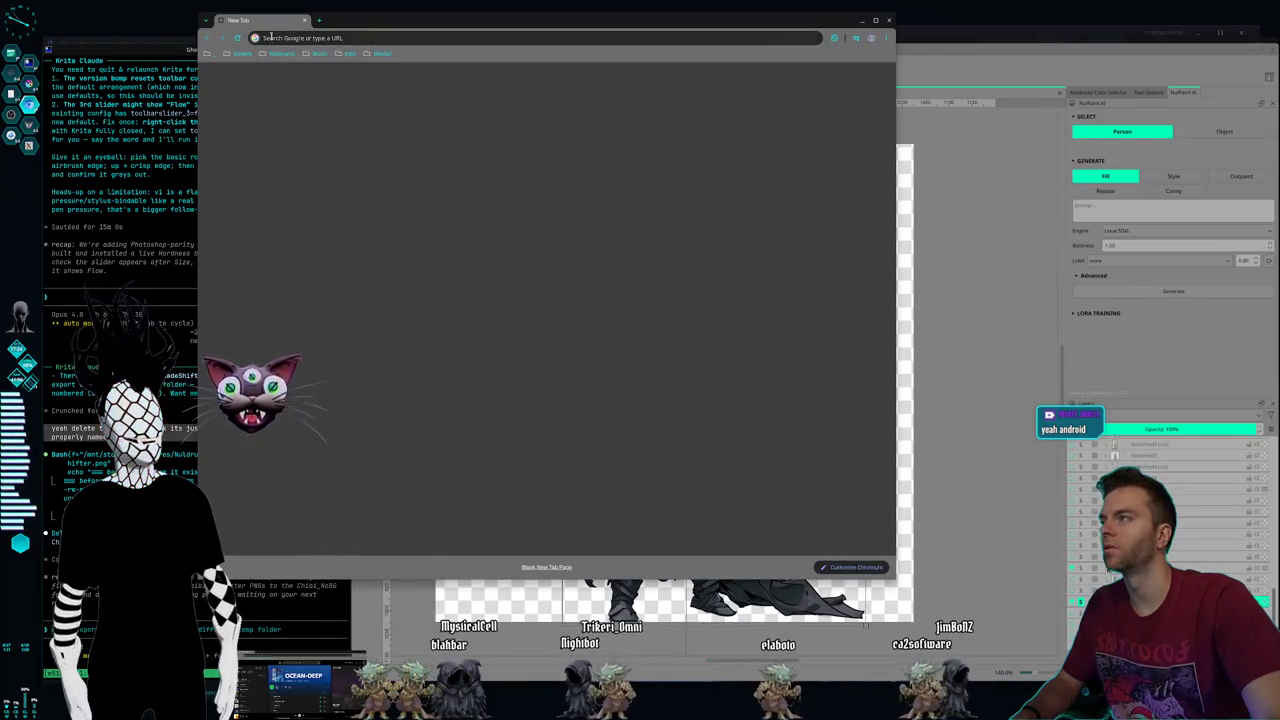
- Search Google for 'robinhood' and open the 24 Hour Market image's article in a new tab
left_click(300, 40)
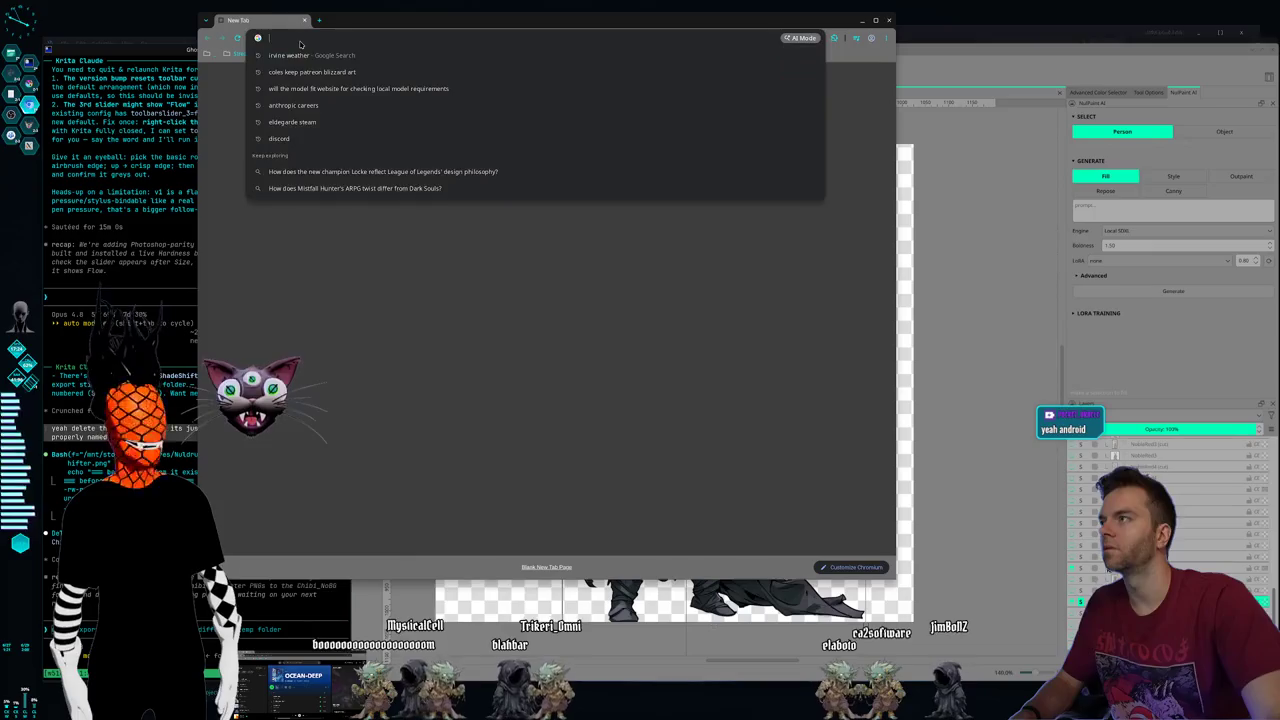
type("robinhood")
key("Return")
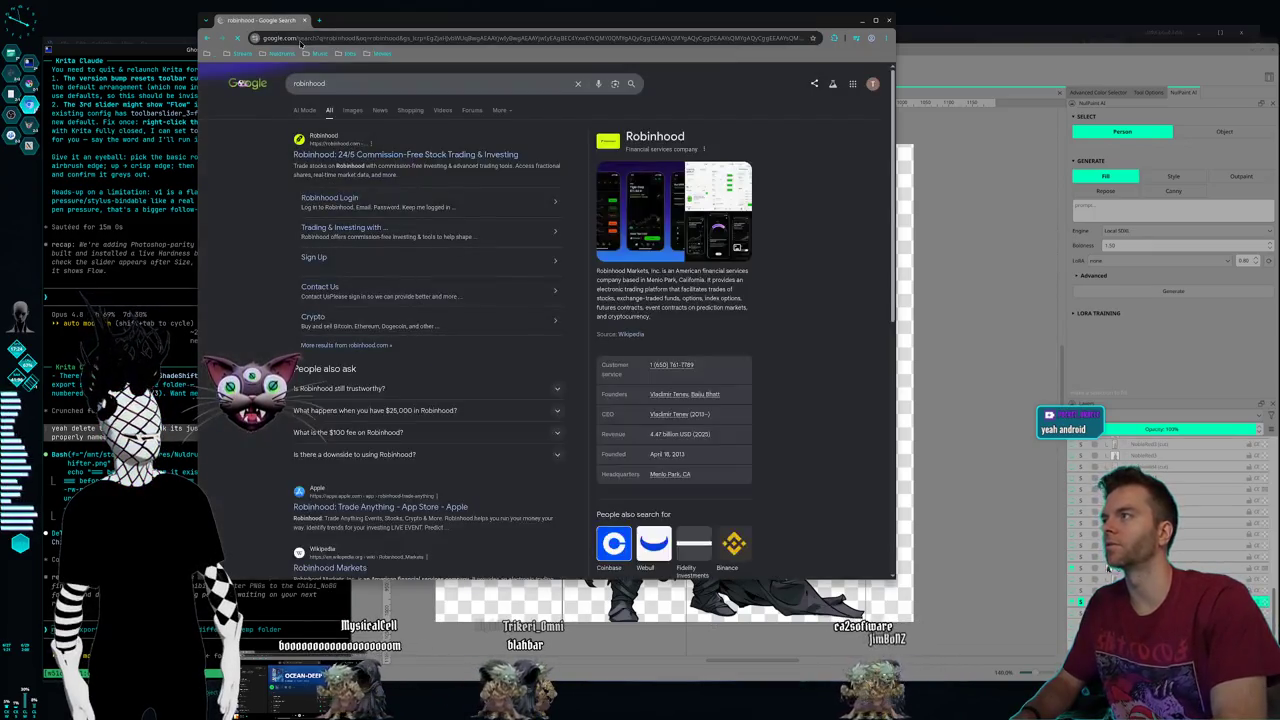
left_click(355, 112)
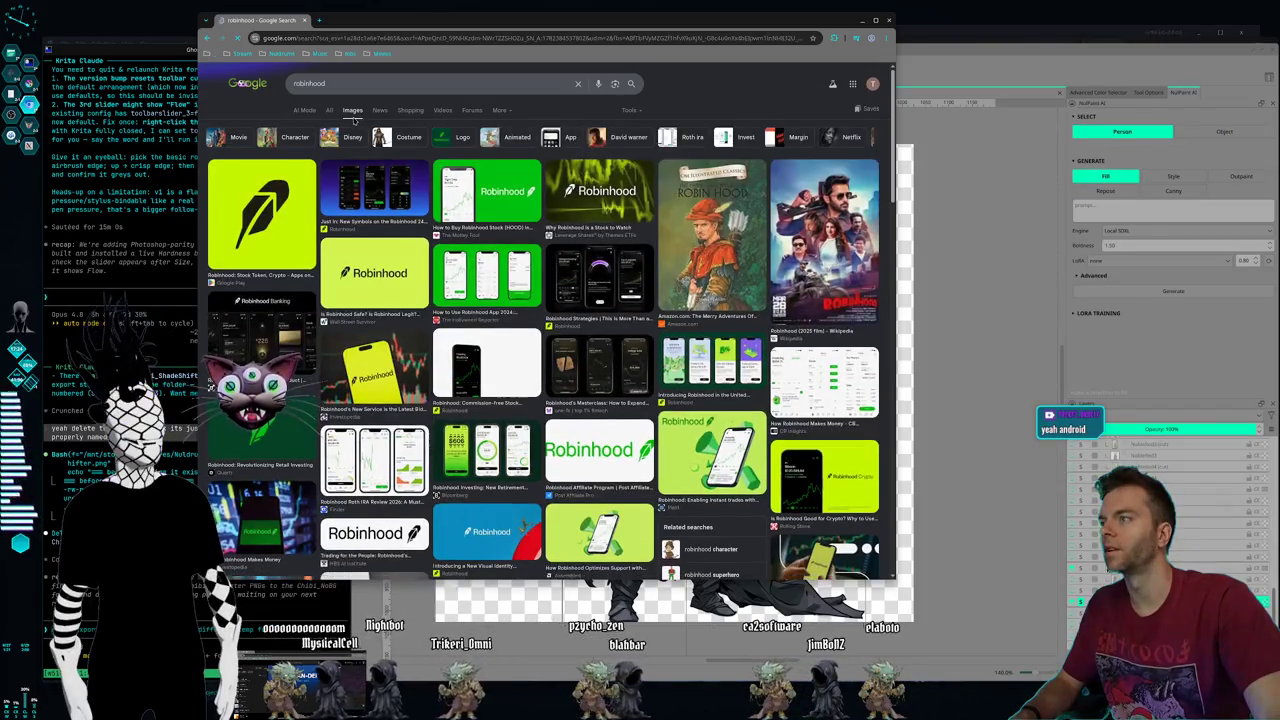
left_click(351, 178)
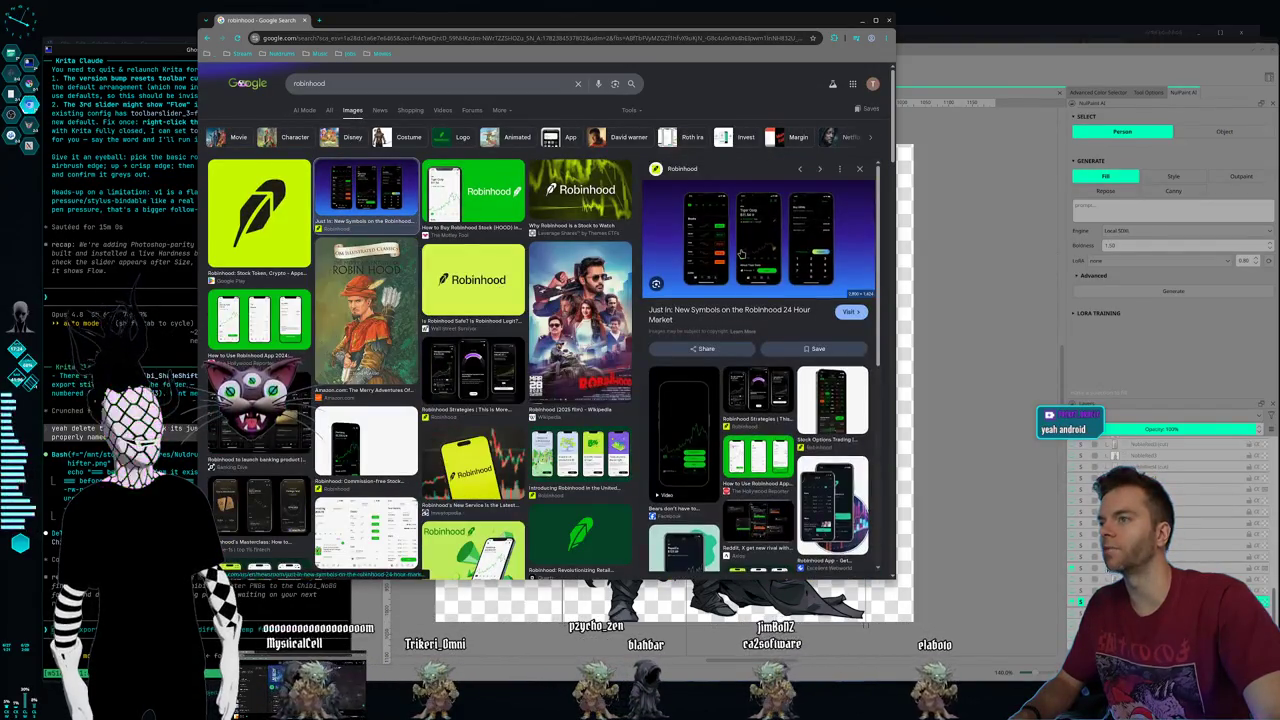
left_click(723, 258)
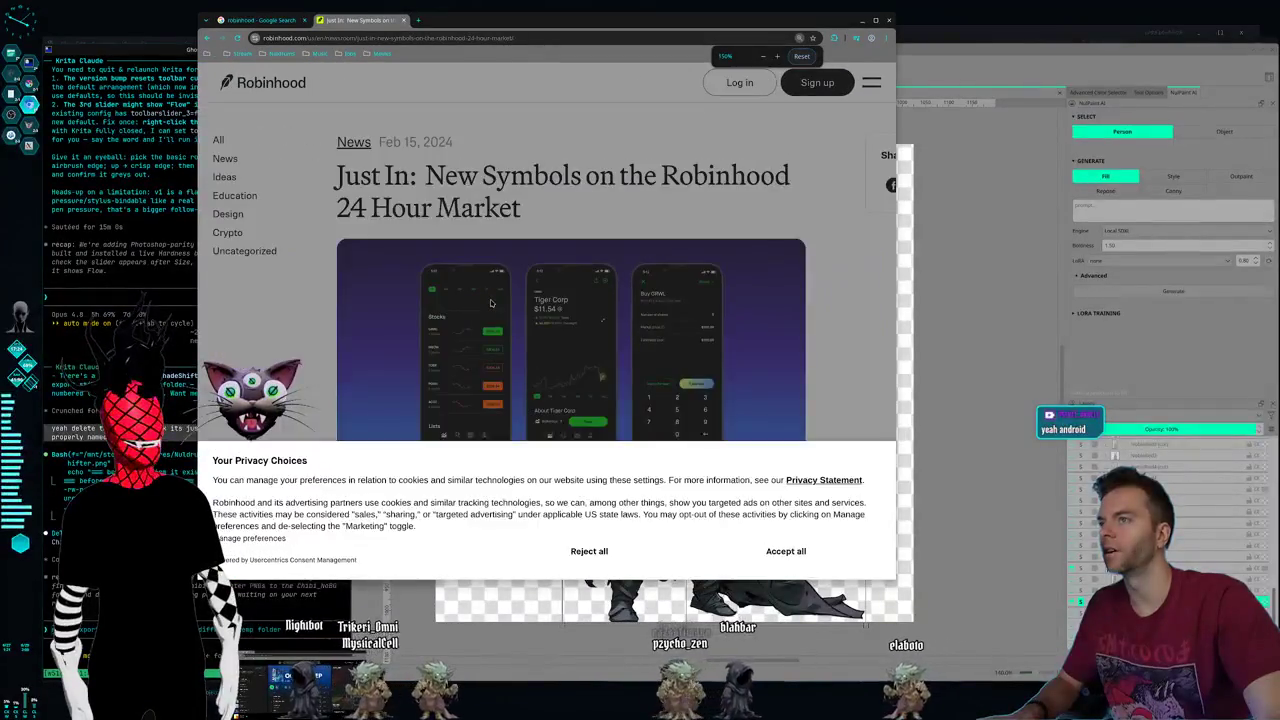
- Return to the full robinhood results and open the robinhood.com homepage
scroll(490, 300, "up", 2)
key("ctrl+shift+Tab")
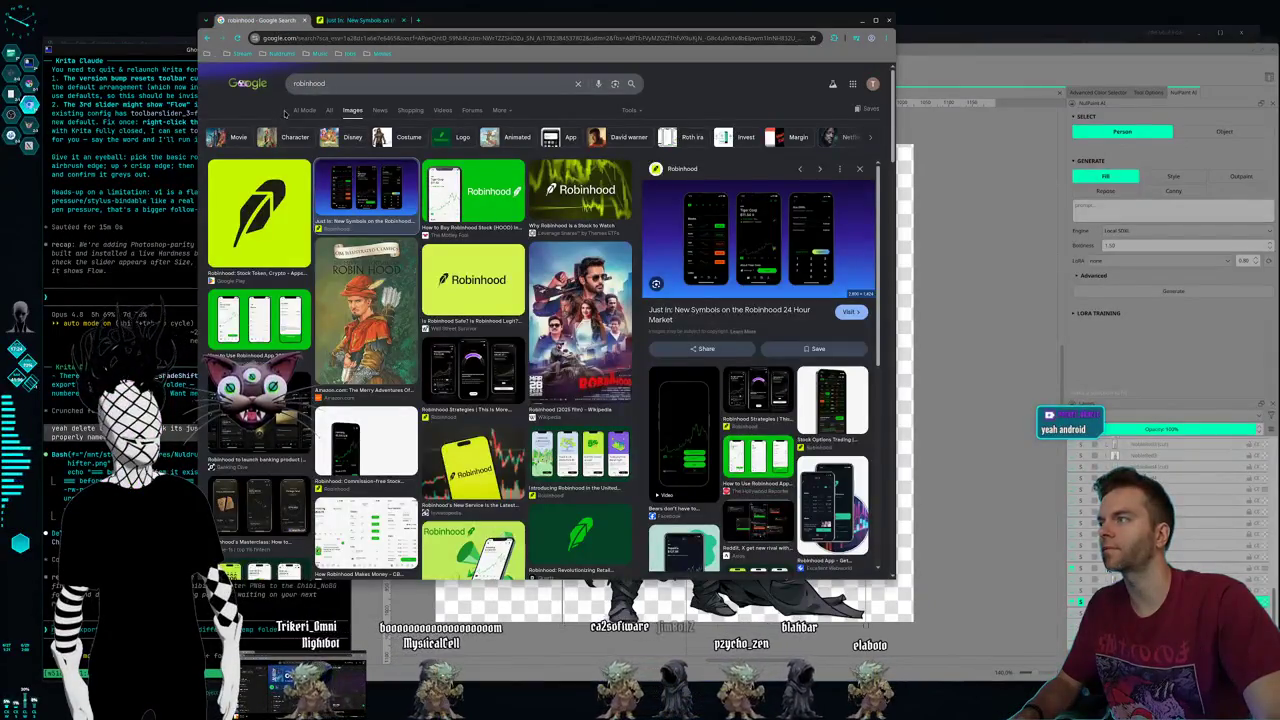
left_click(328, 114)
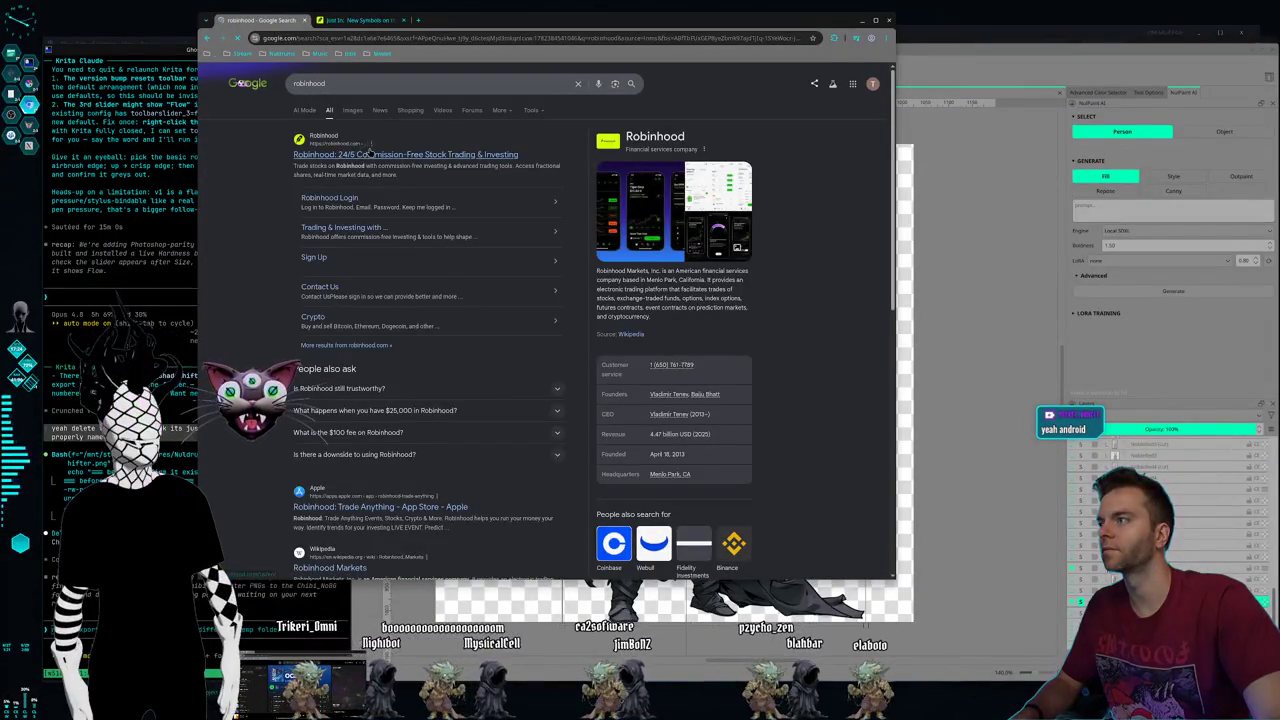
left_click(370, 153)
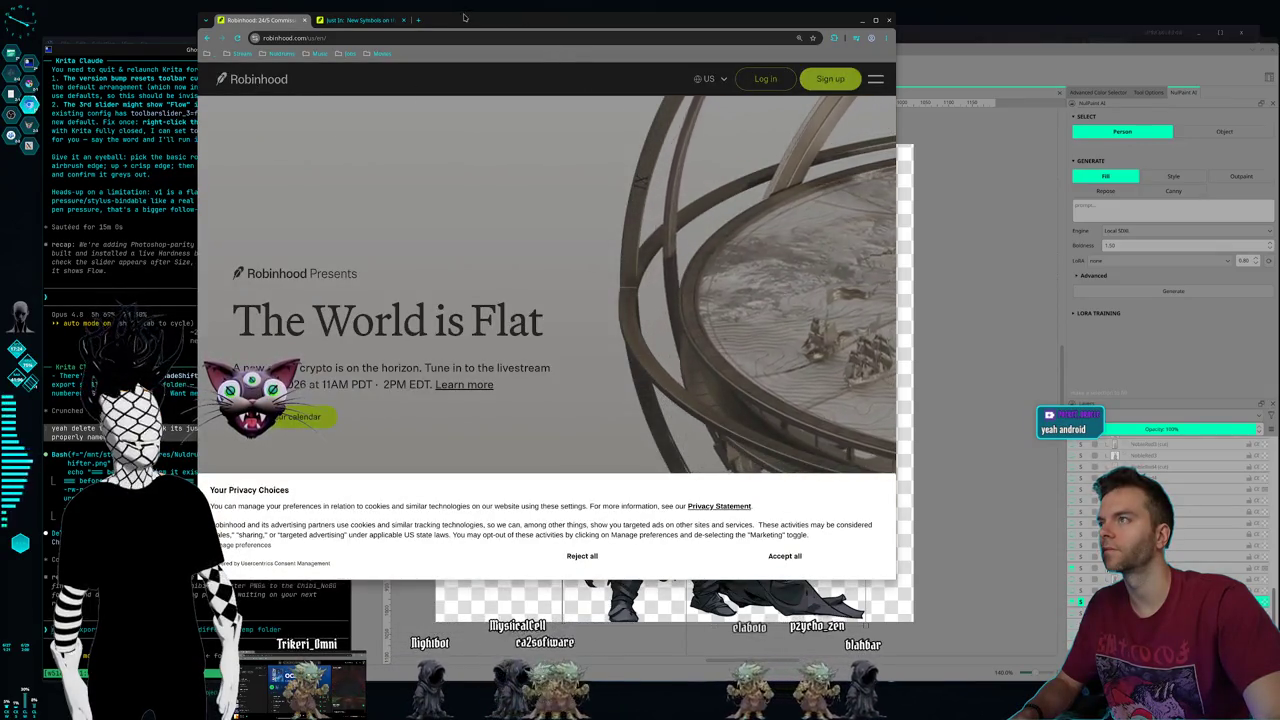
- Accept all cookies on Robinhood's homepage and go back to the Google robinhood results
left_click_drag(464, 18, 592, 17)
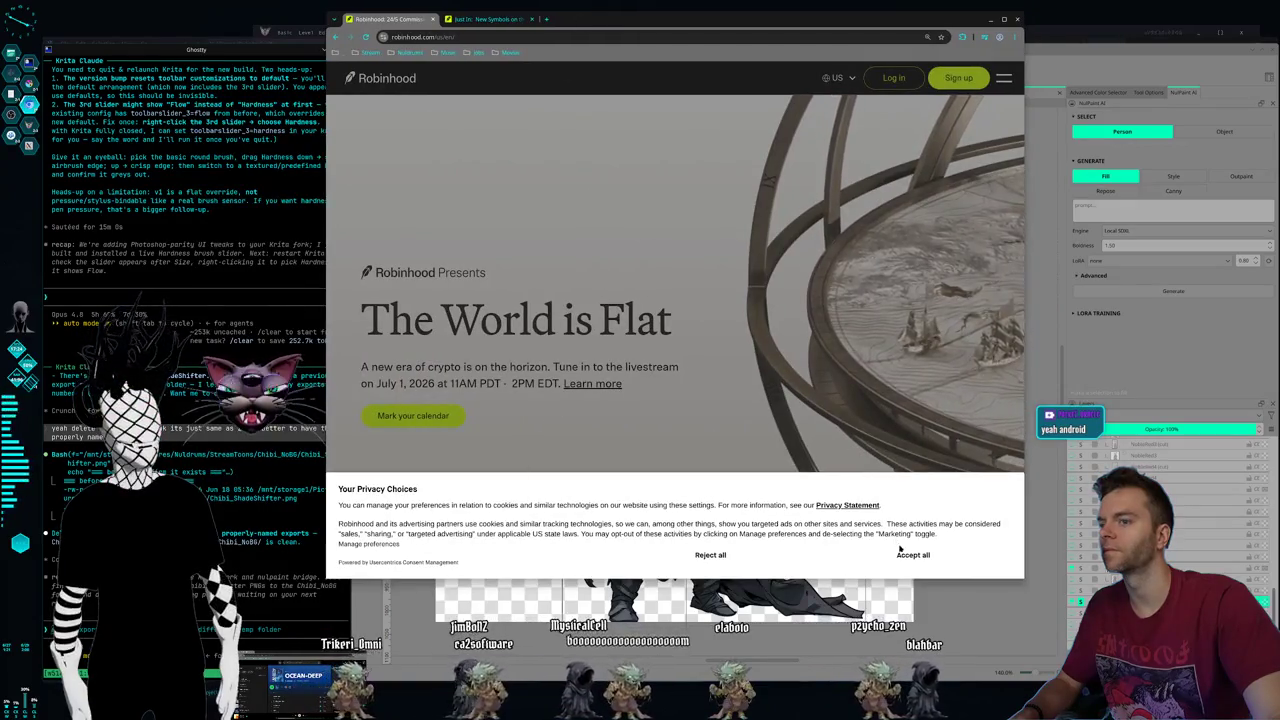
left_click(901, 551)
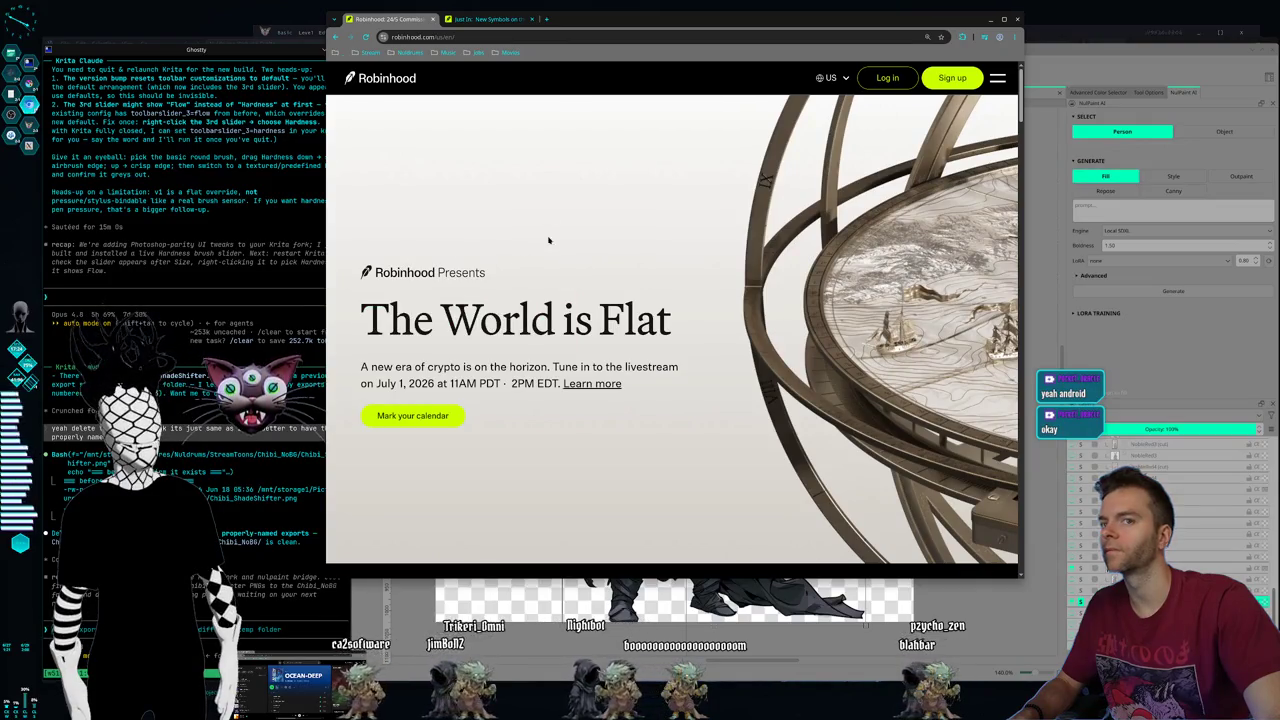
left_click(335, 37)
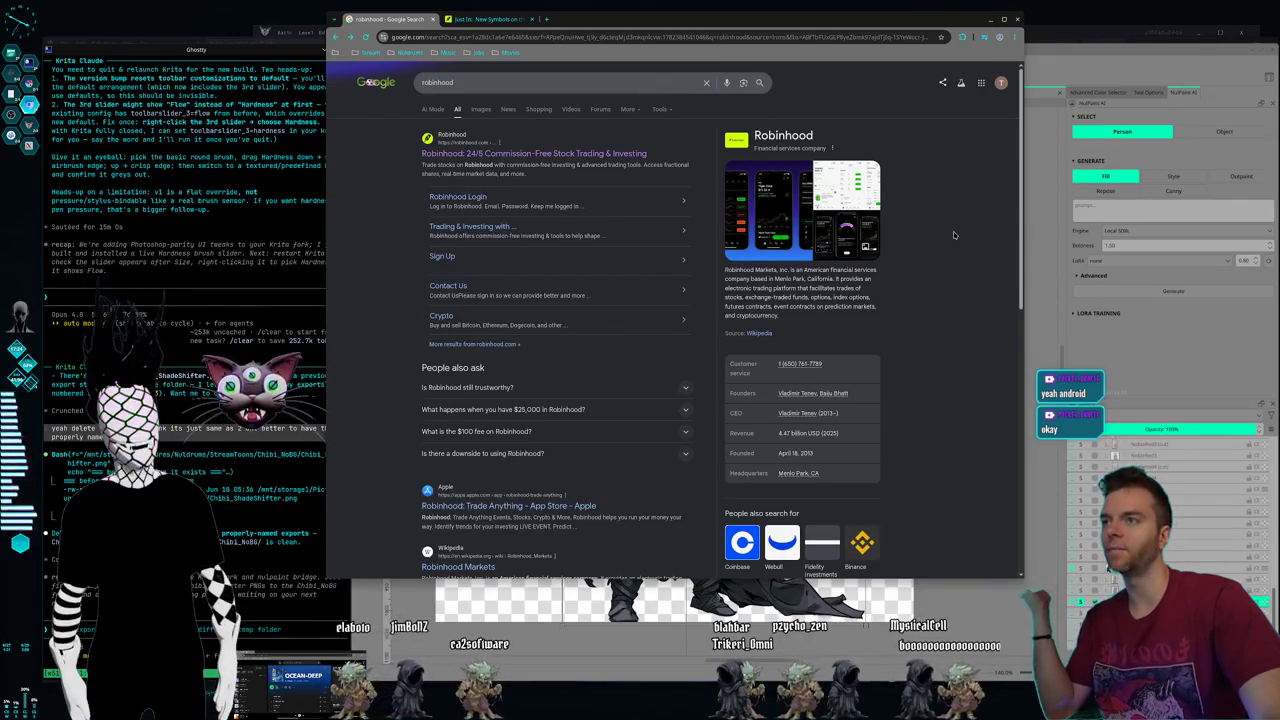
- Scroll the robinhood results, then accept all cookies on the 24 Hour Market article tab
scroll(971, 224, "down", 2)
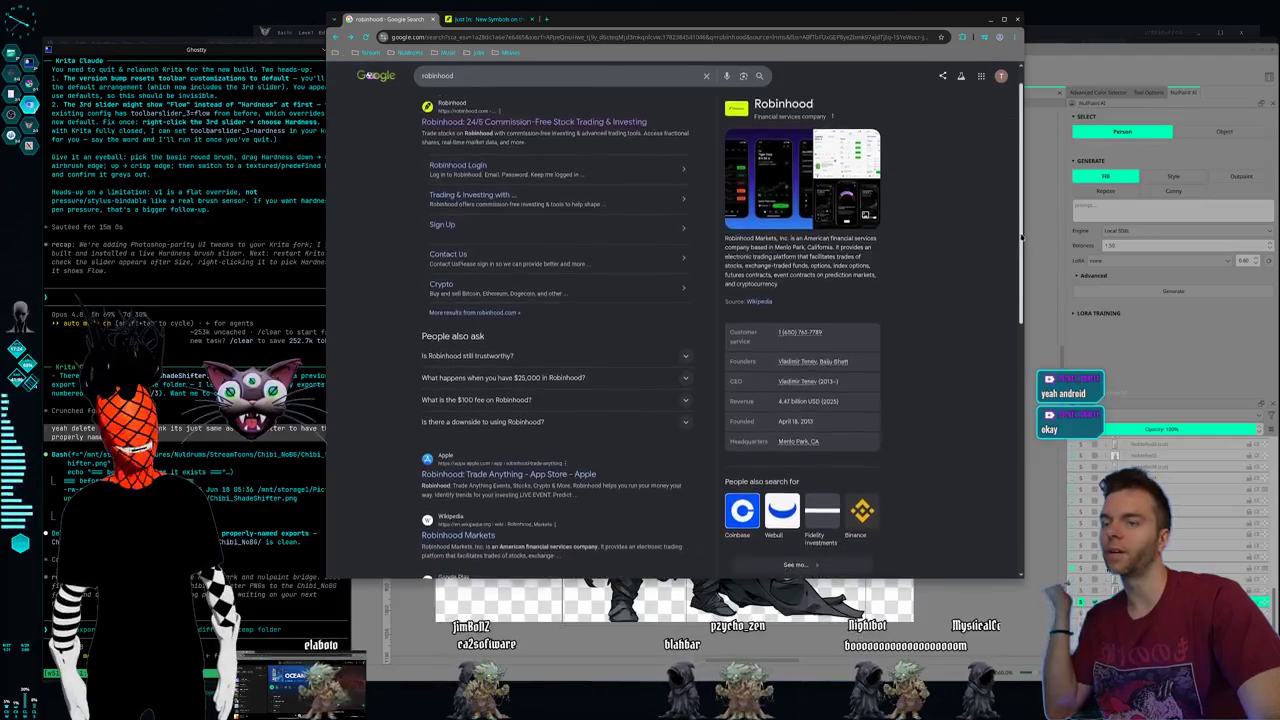
scroll(975, 320, "down", 5)
scroll(980, 440, "down", 10)
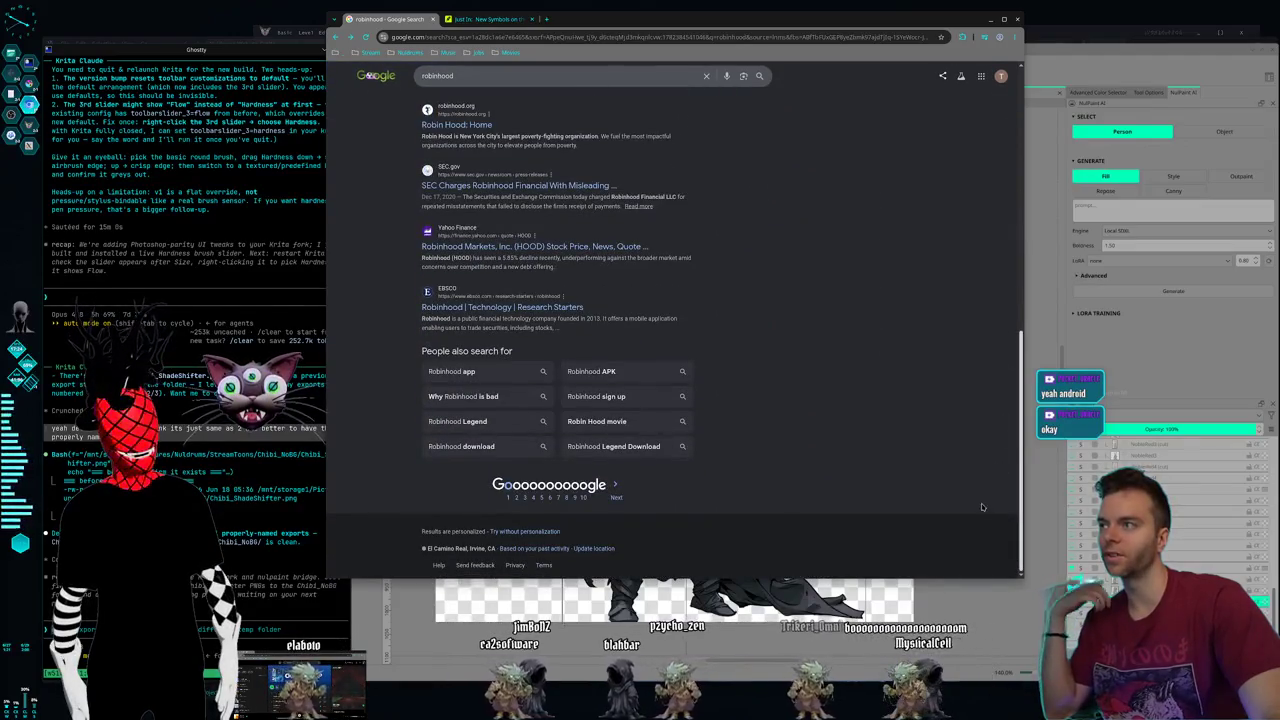
scroll(970, 368, "up", 3)
scroll(970, 368, "up", 2)
scroll(981, 161, "up", 3)
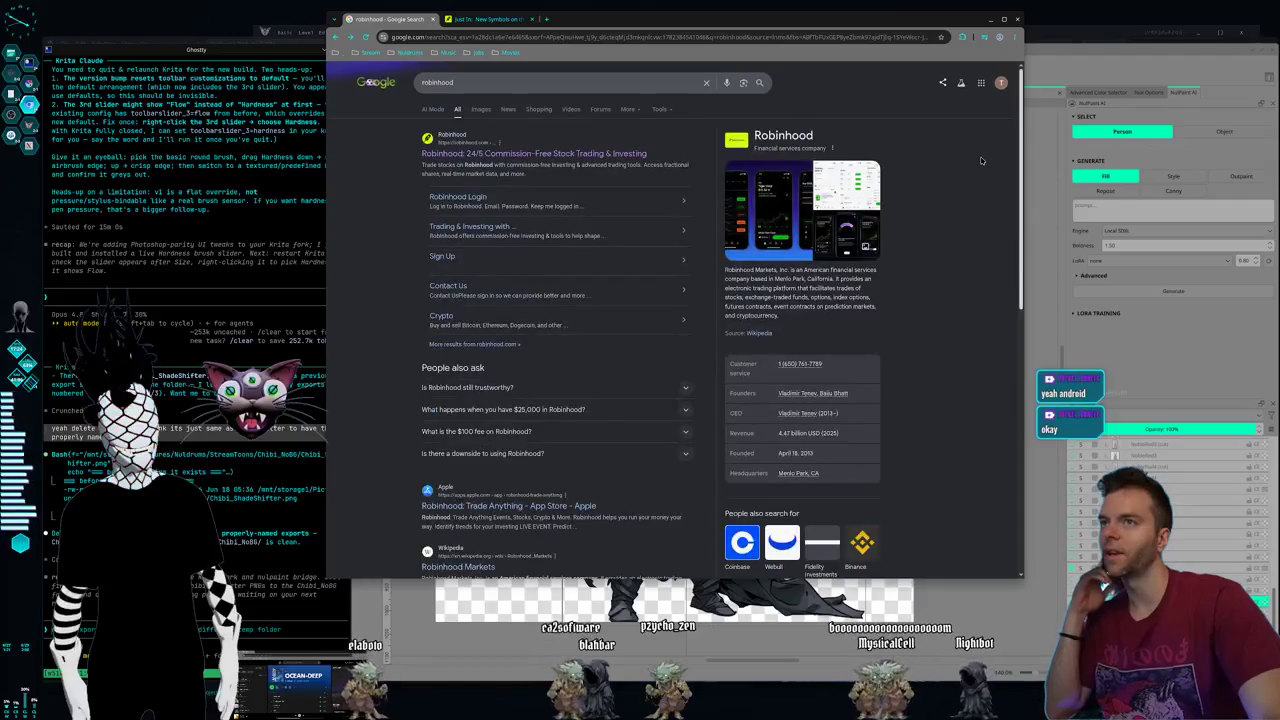
scroll(985, 180, "down", 10)
scroll(1010, 215, "up", 10)
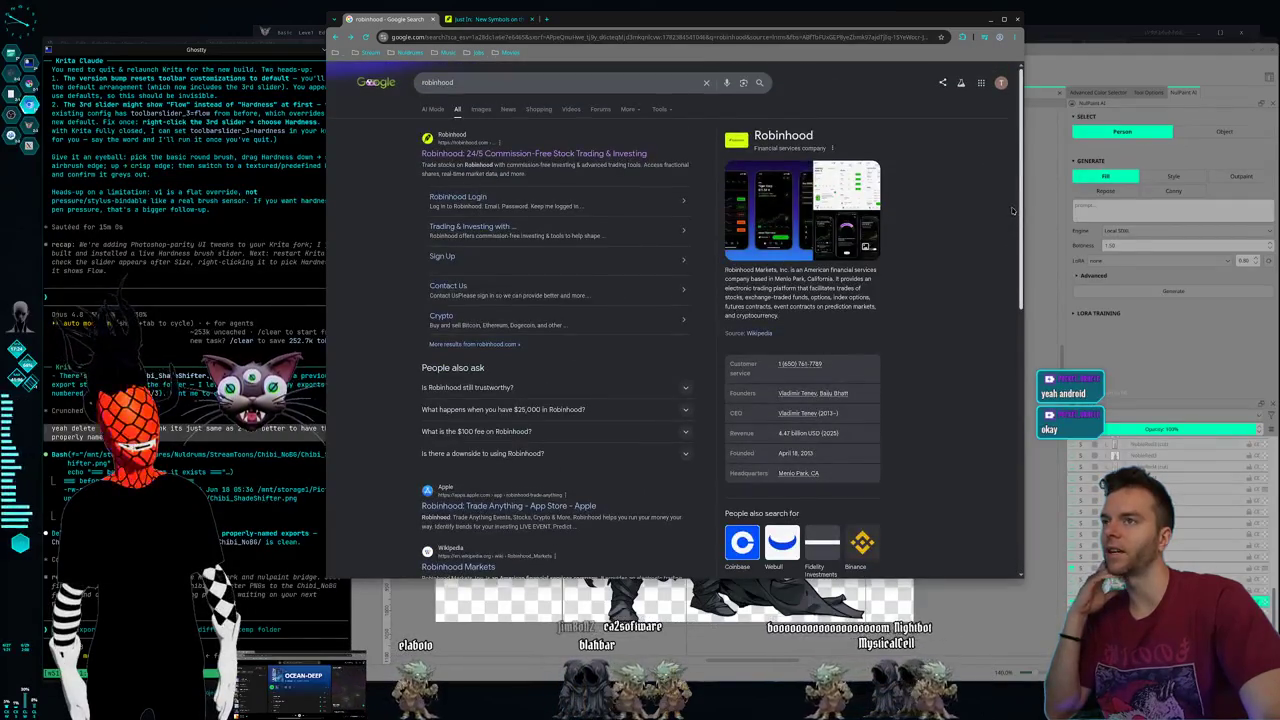
scroll(960, 450, "down", 10)
scroll(999, 233, "up", 10)
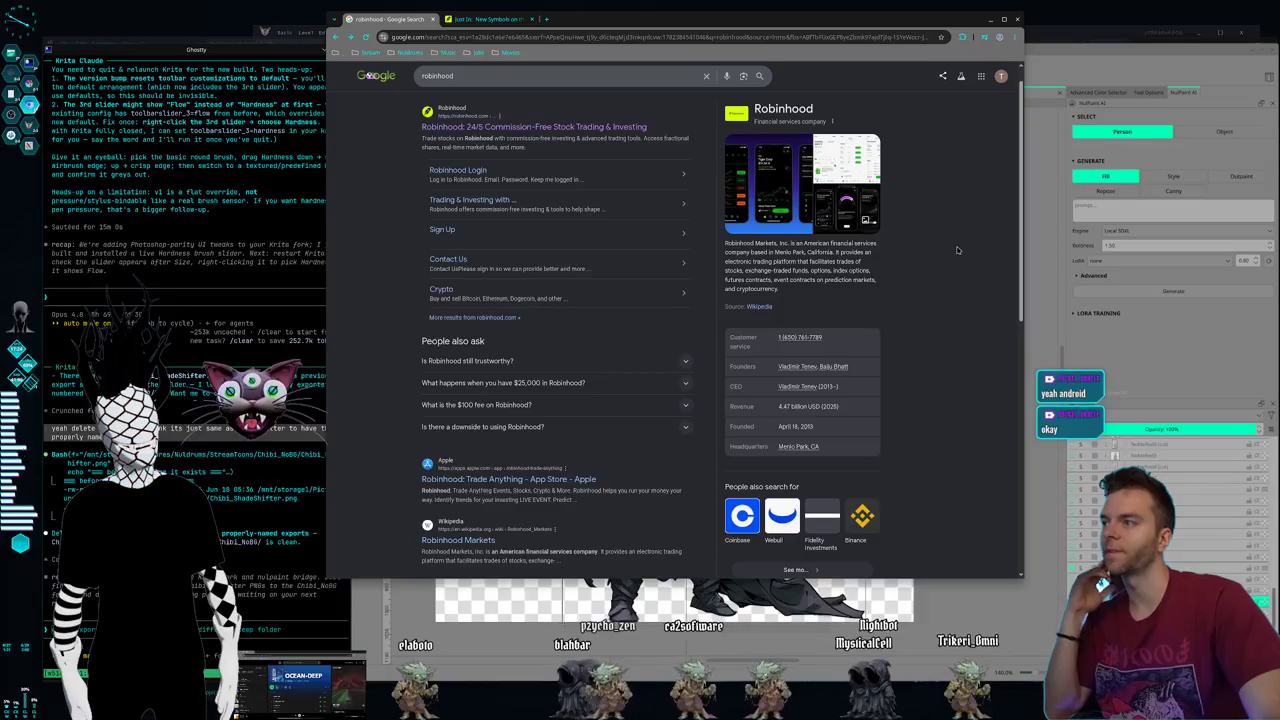
scroll(1020, 242, "up", 1)
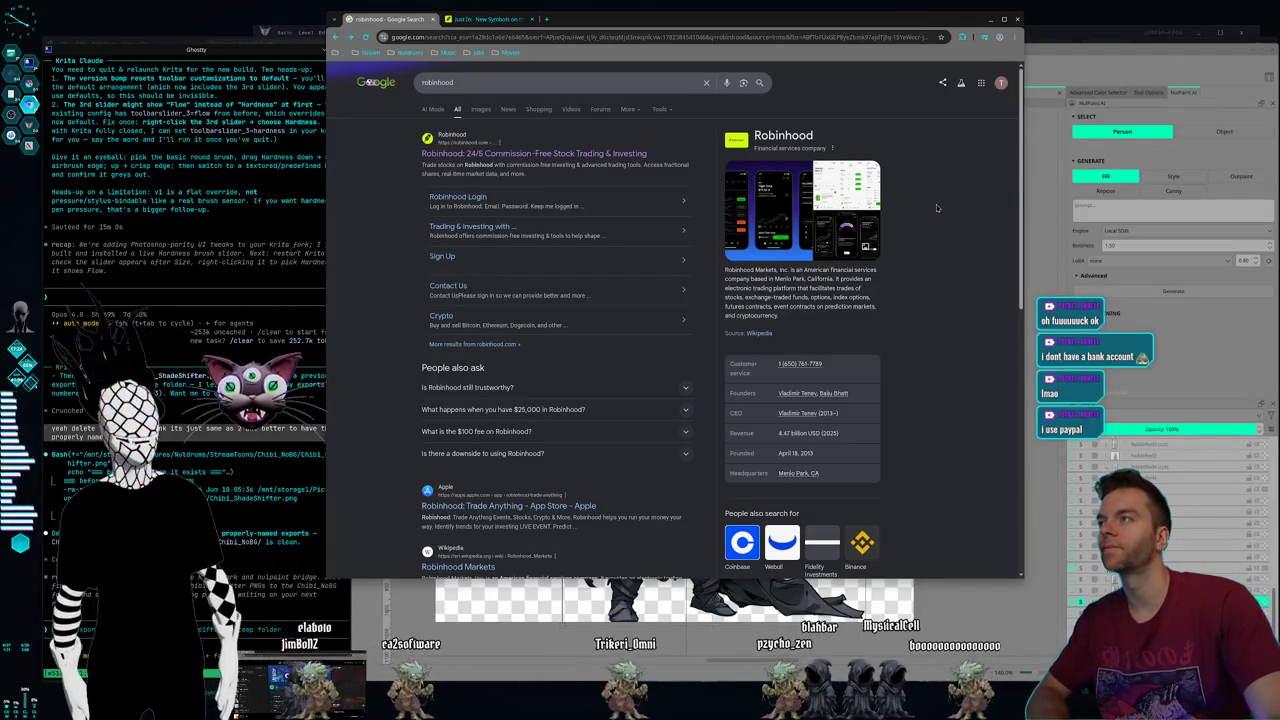
left_click_drag(617, 20, 613, 13)
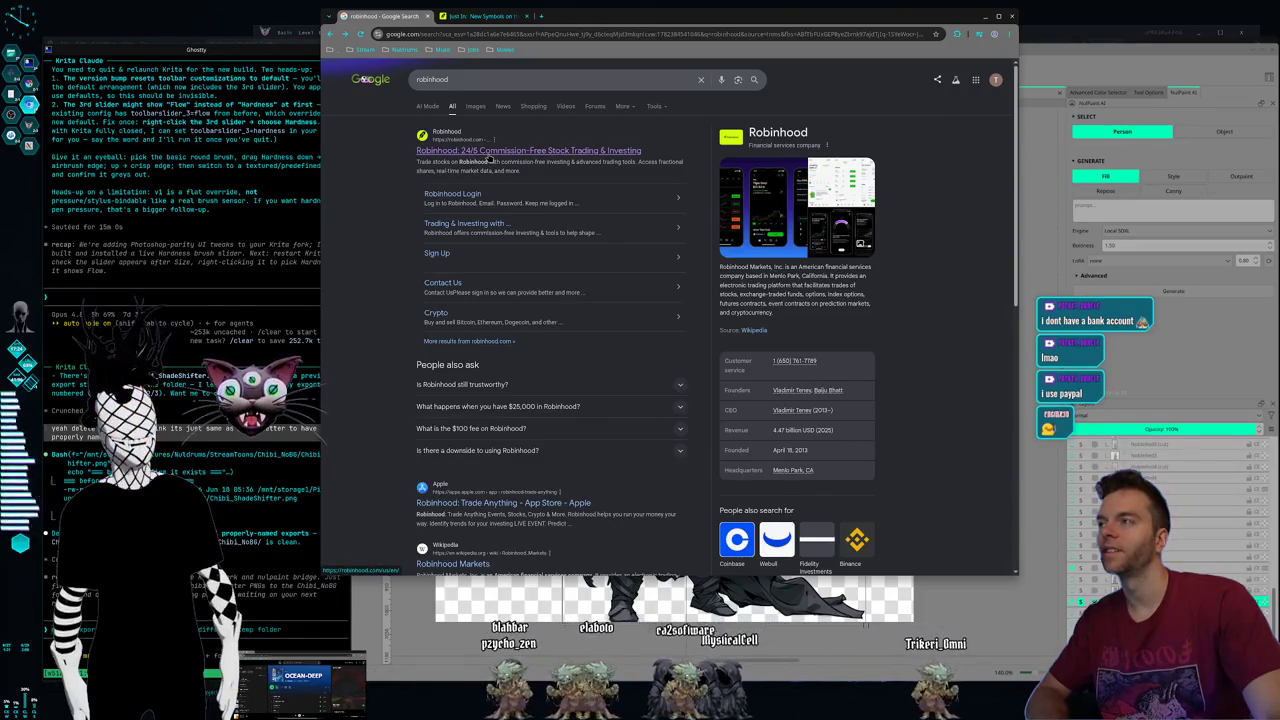
key("ctrl+Tab")
key("ctrl+shift+Tab")
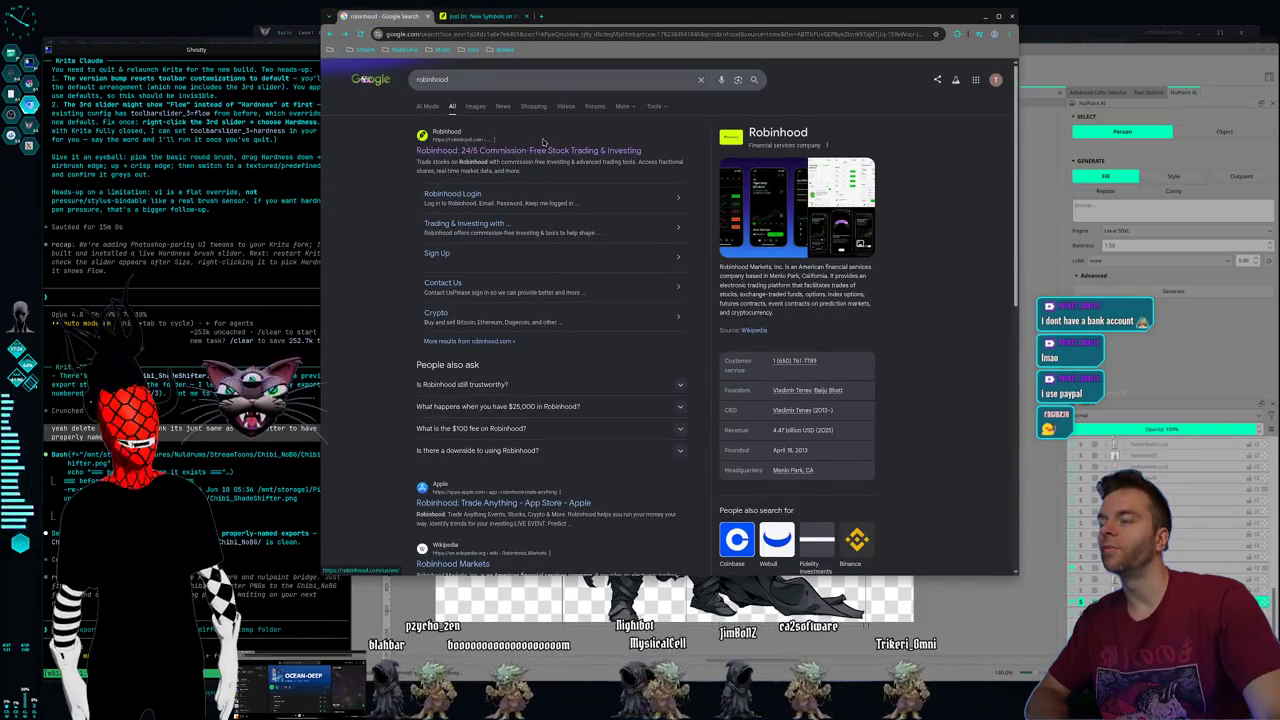
key("ctrl+Tab")
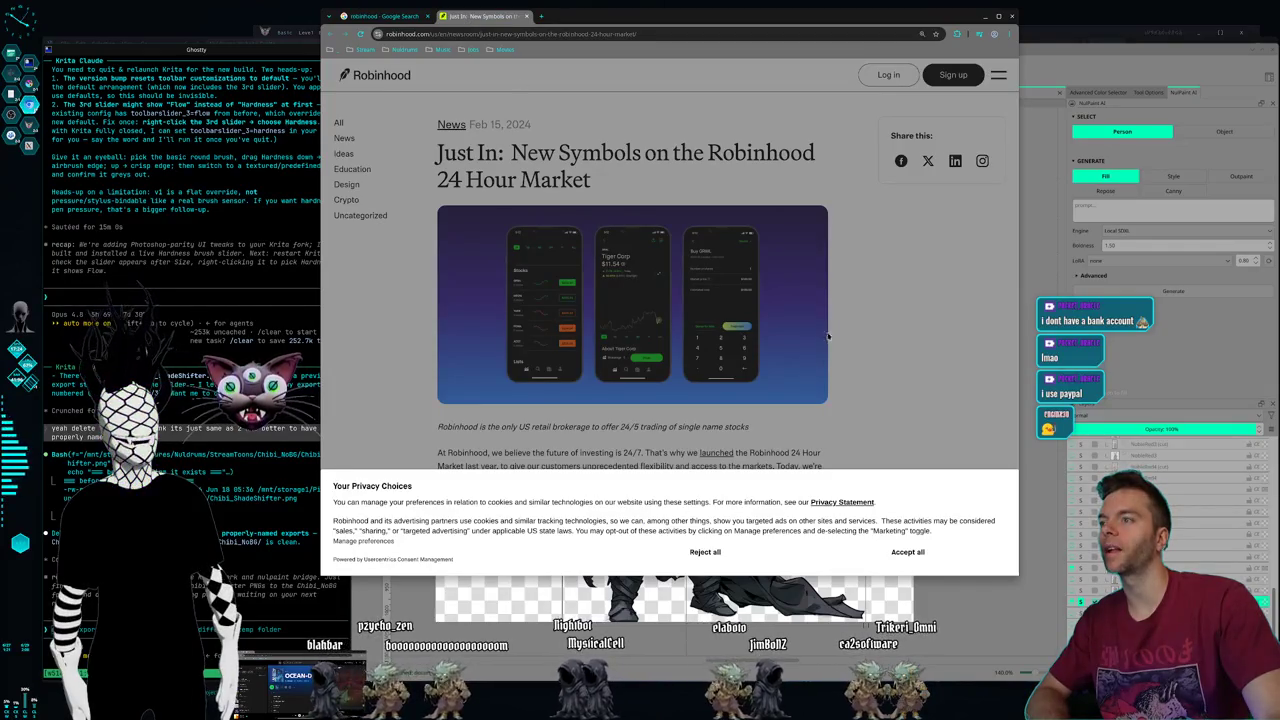
left_click(910, 552)
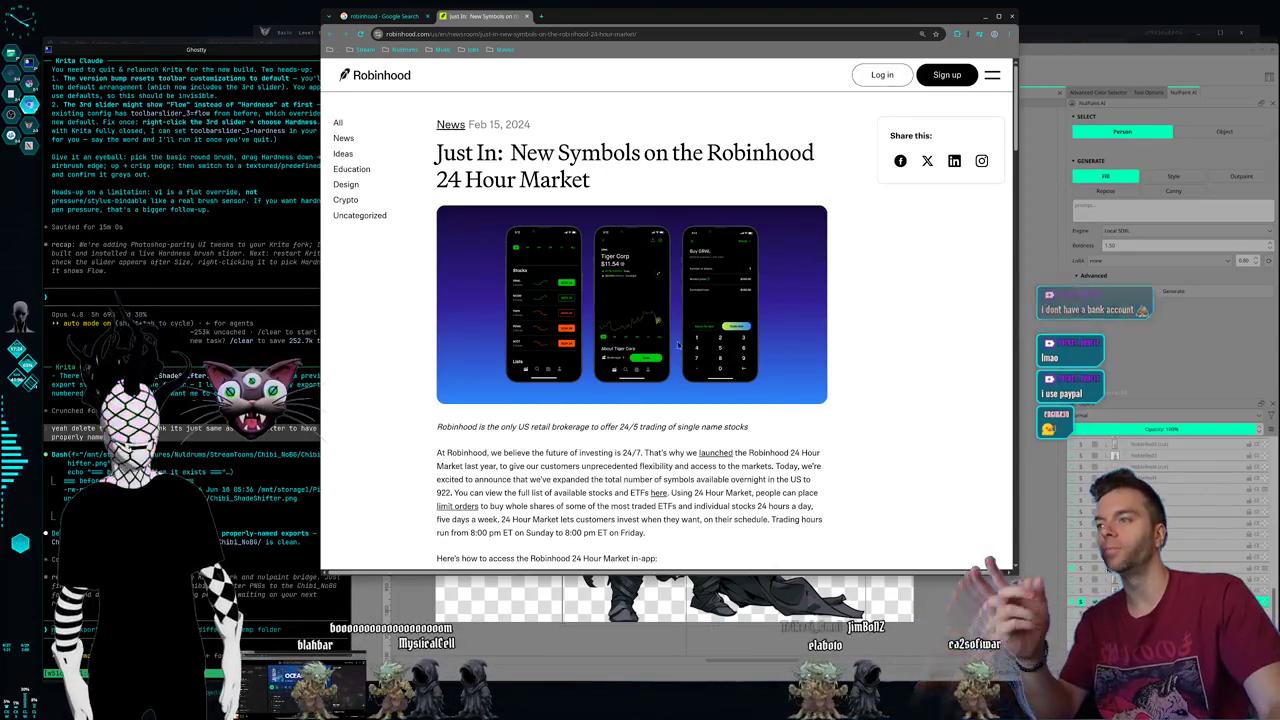
- Return to the Google tab and erase the robinhood query from the search box
left_click(385, 16)
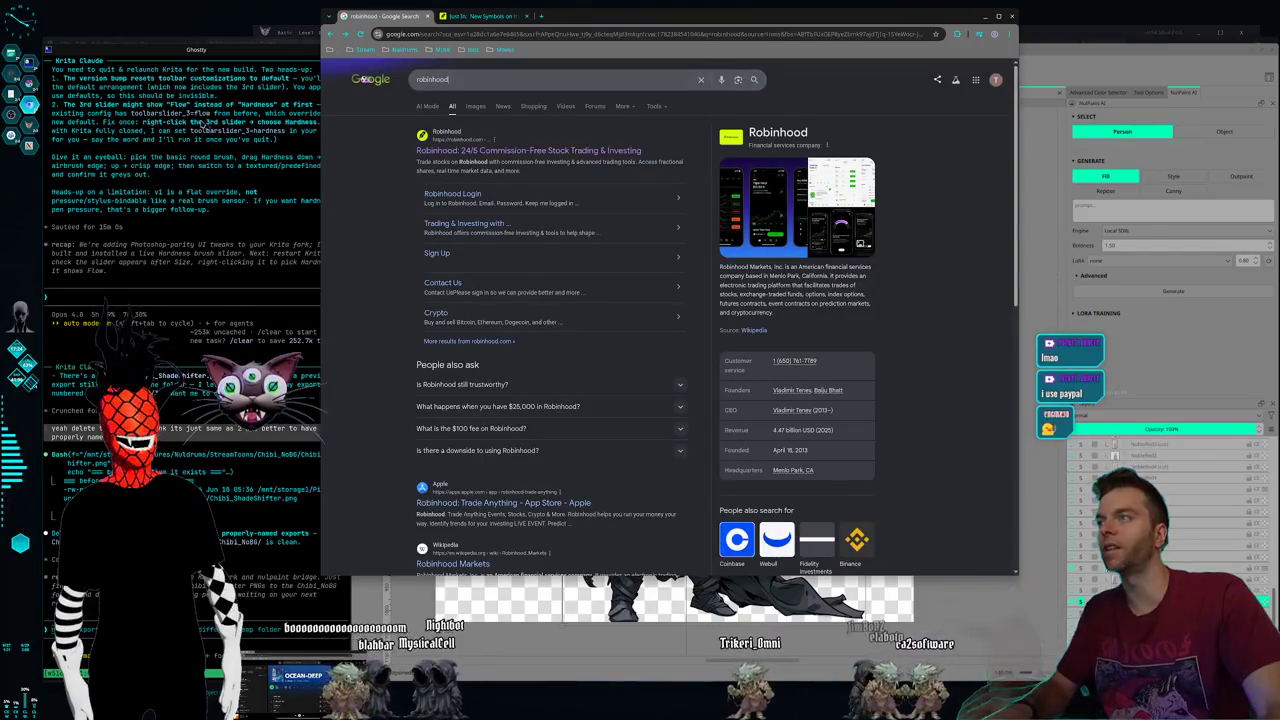
left_click(450, 79)
key("BackSpace")
key("BackSpace")
key("BackSpace")
key("BackSpace")
key("BackSpace")
key("BackSpace")
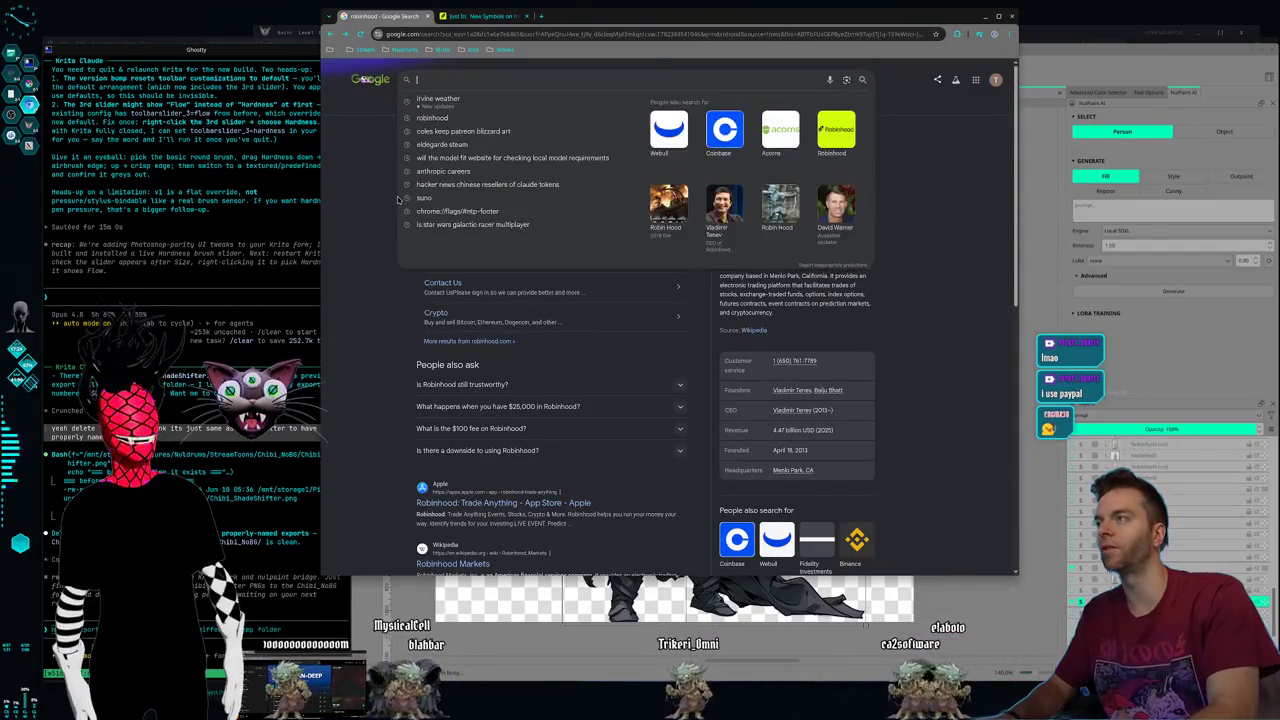
- Search Google for SPY, copy the query and select the 733.24 USD price
type("SPY")
key("Return")
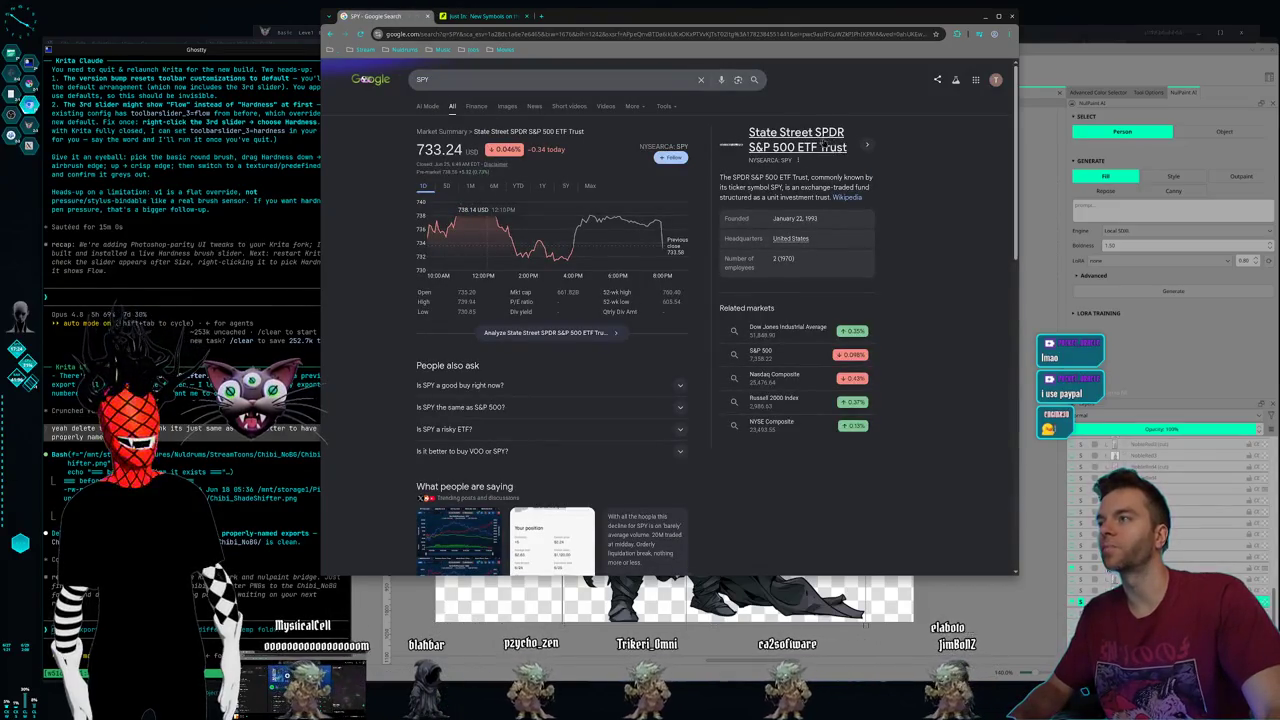
left_click_drag(440, 79, 328, 68)
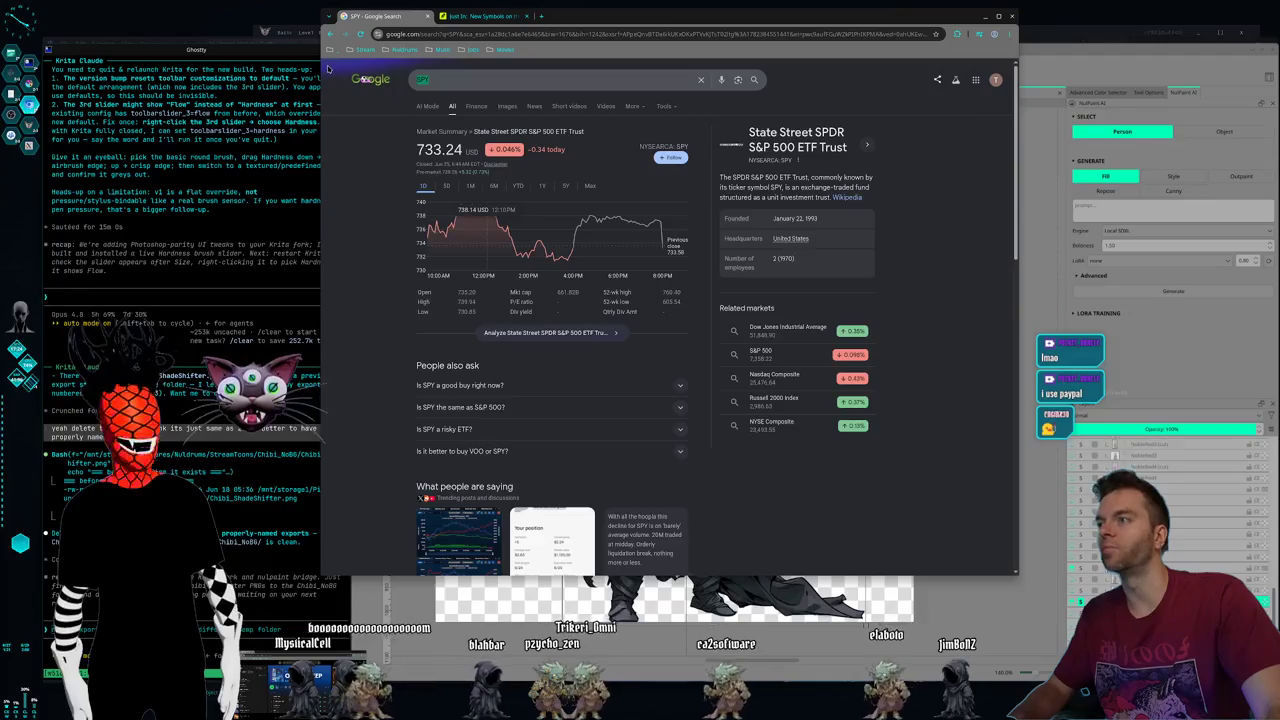
key("ctrl+c")
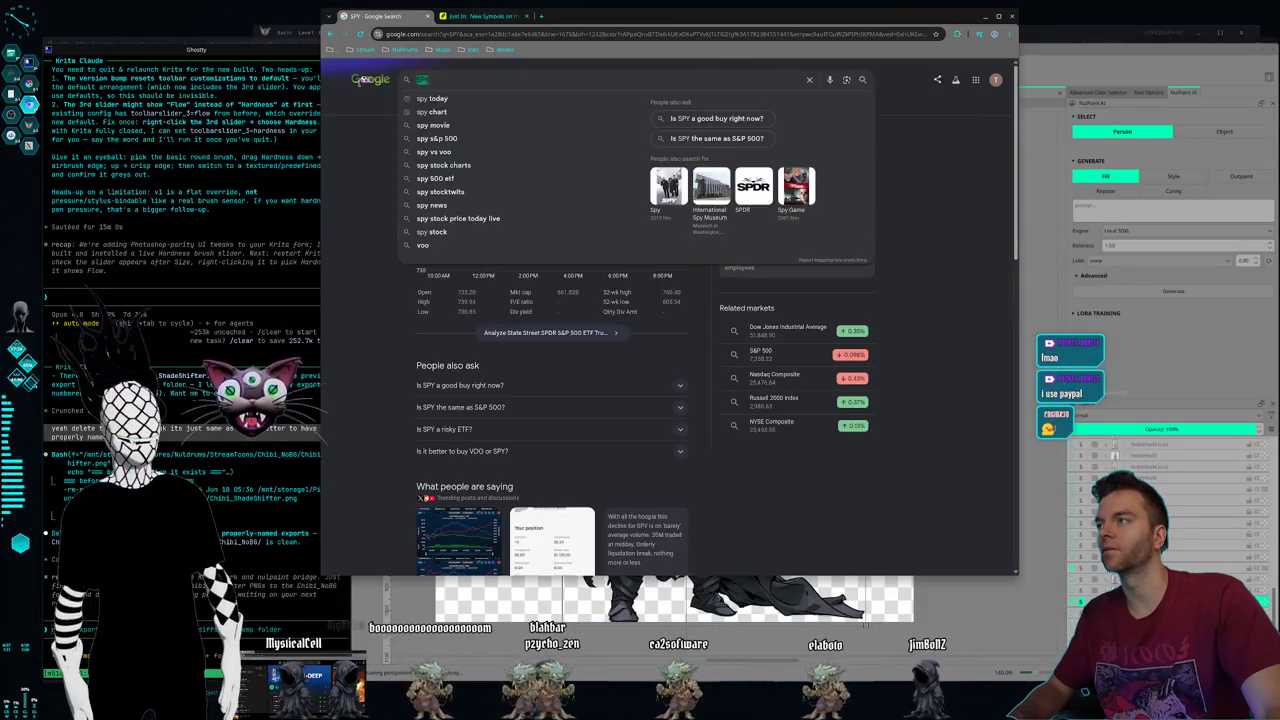
left_click(347, 227)
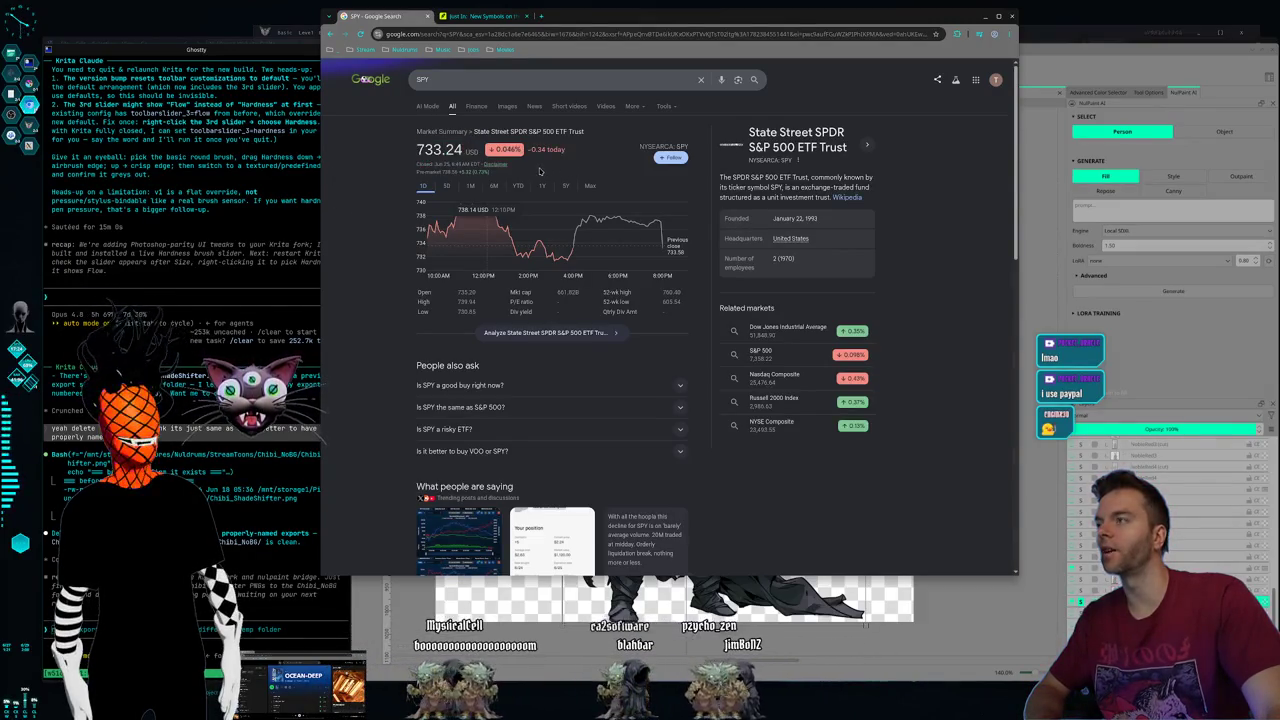
left_click_drag(535, 176, 390, 151)
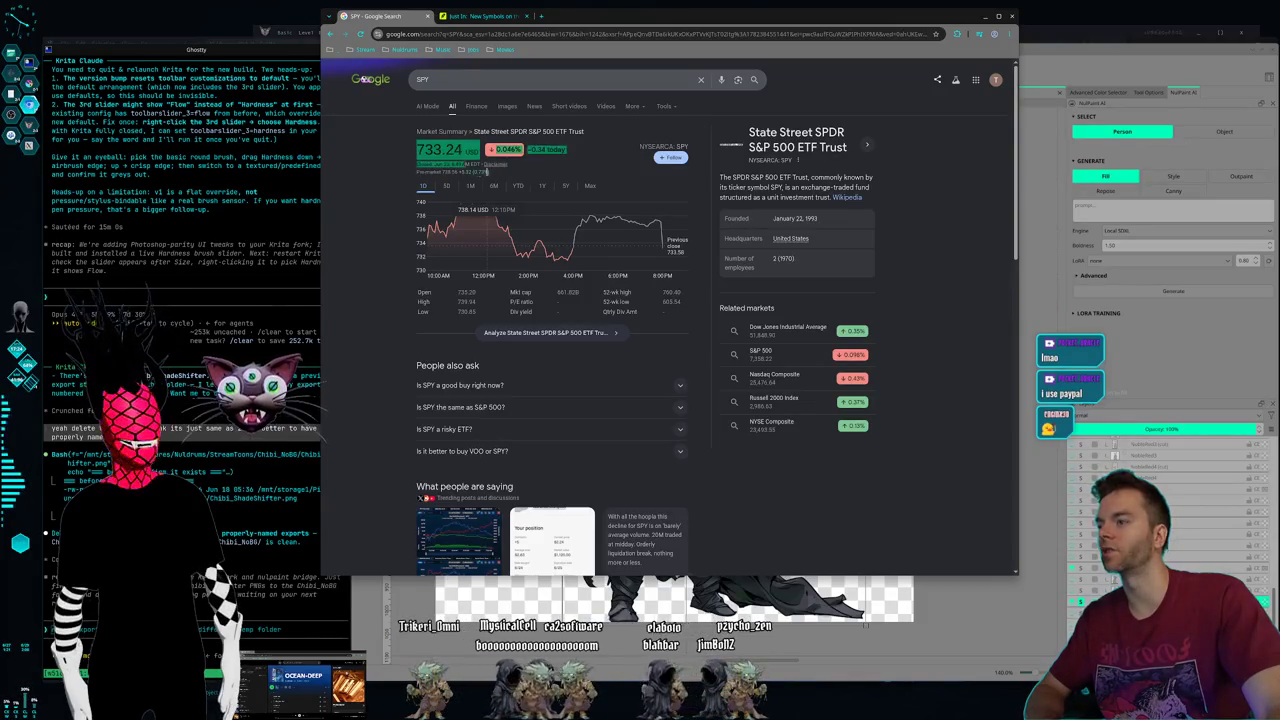
left_click(399, 289)
scroll(395, 290, "down", 3)
scroll(395, 290, "up", 3)
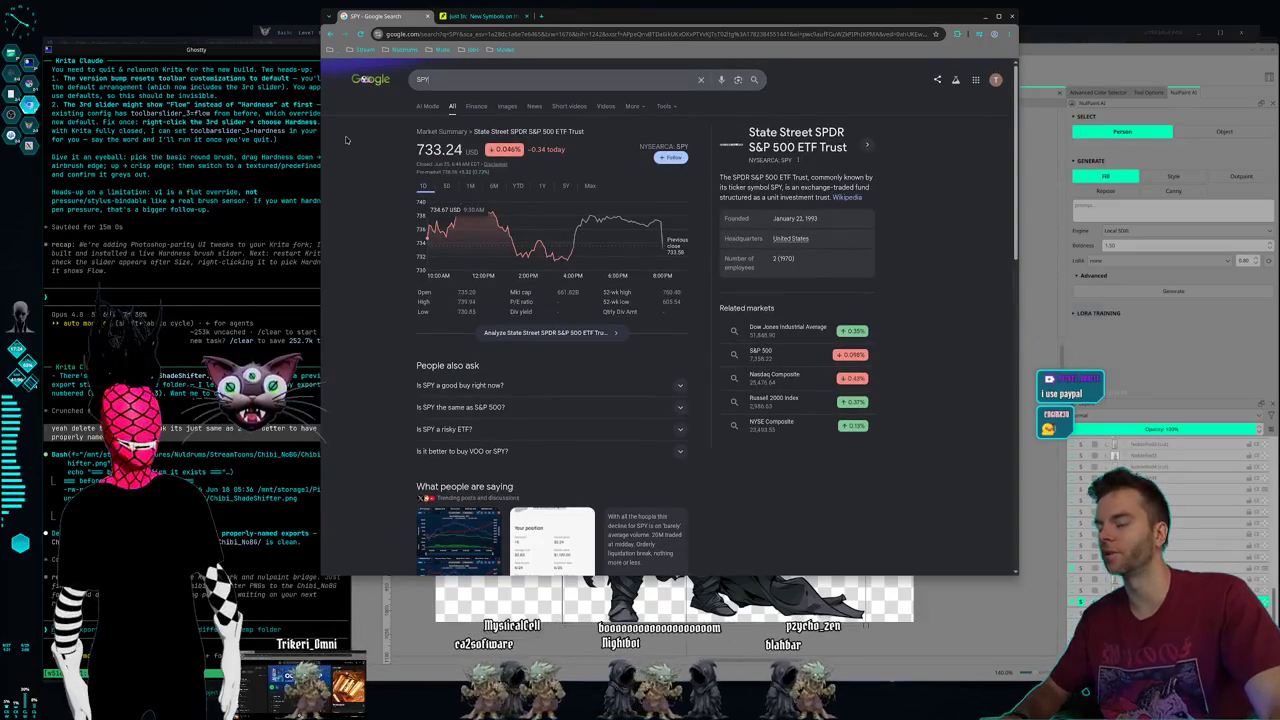
- Replace the query with VOO and run the search
key("BackSpace")
key("BackSpace")
key("BackSpace")
type("VOO")
key("Return")
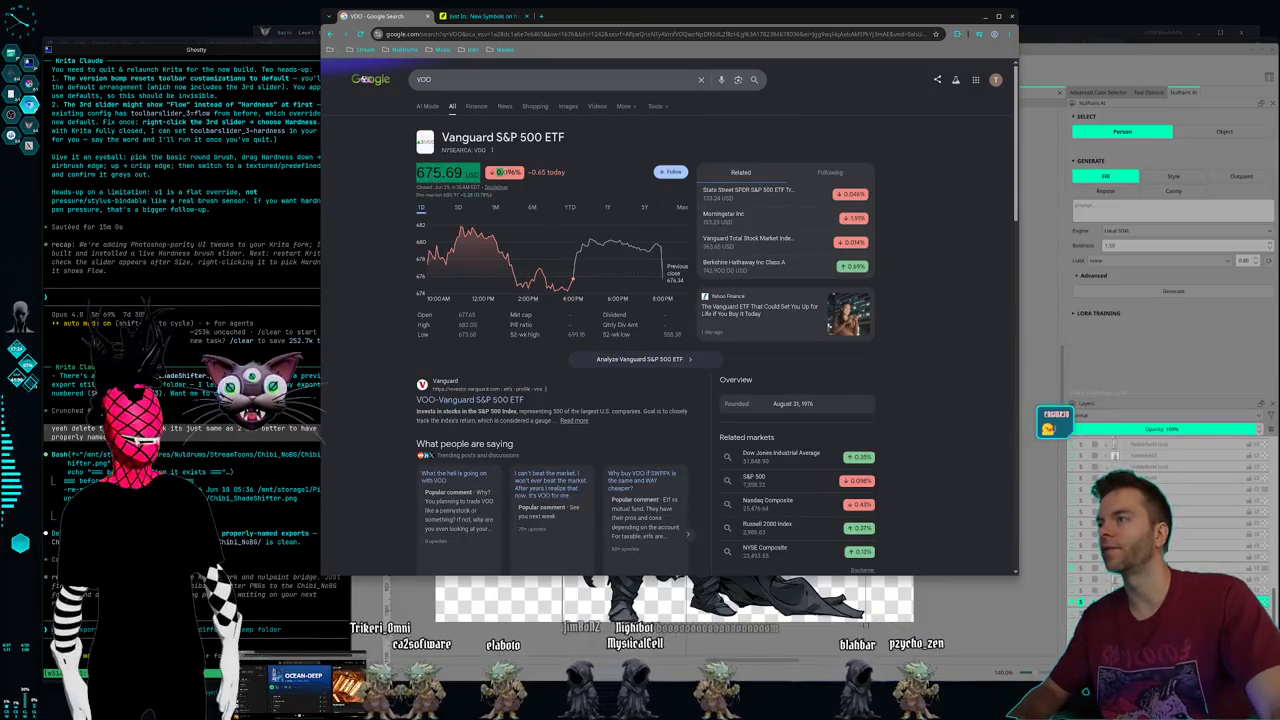
- Select and deselect the VOO price and stats text, then go back to SPY's 733.24 USD quote
left_click_drag(550, 174, 624, 424)
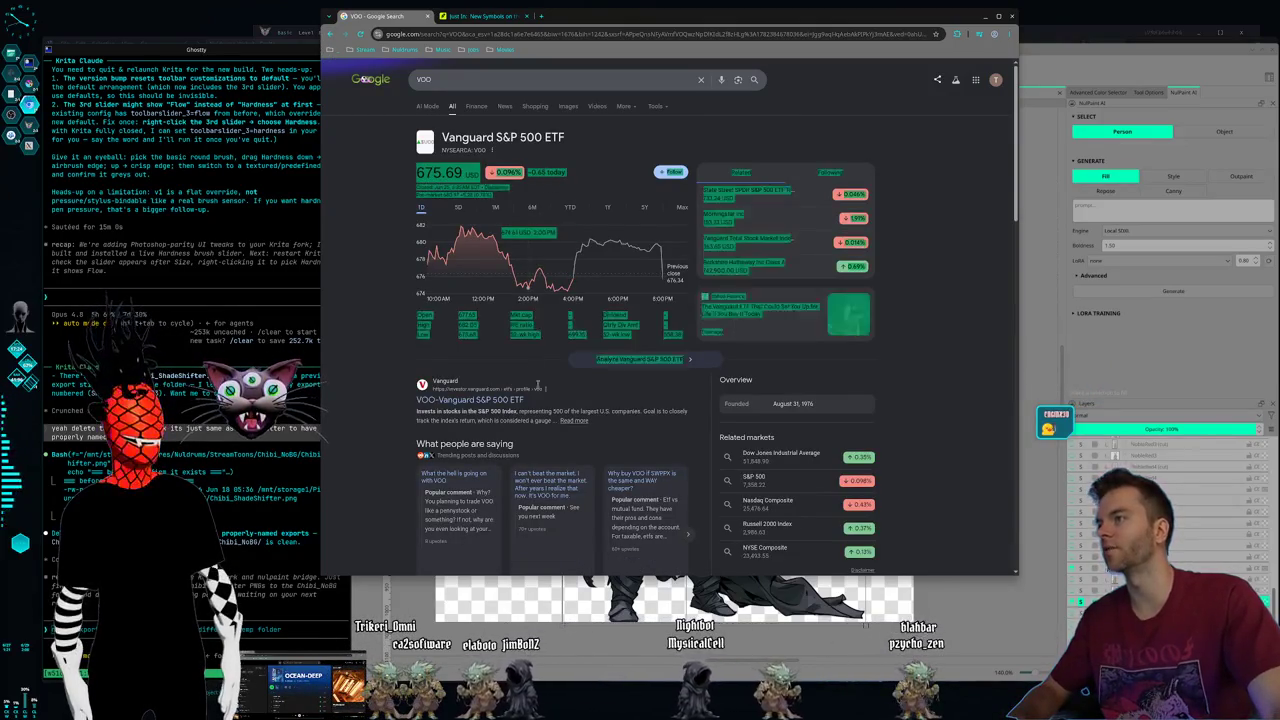
left_click_drag(515, 444, 328, 338)
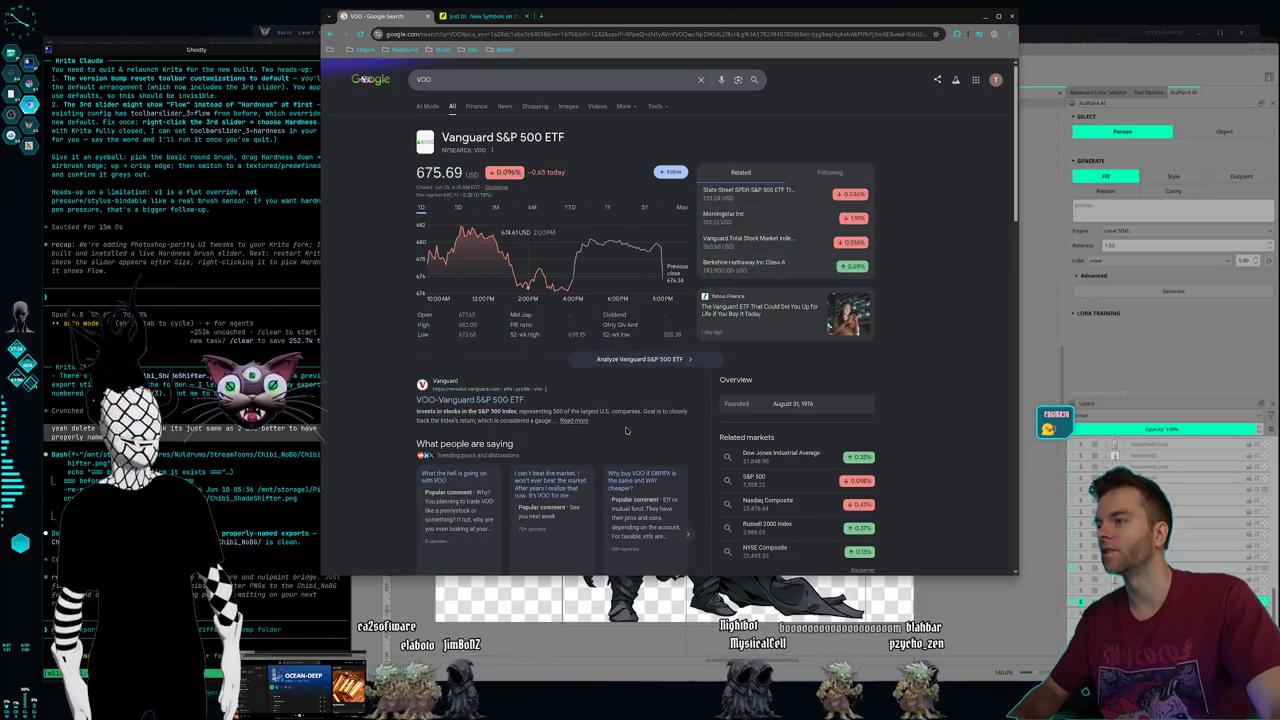
left_click(385, 370)
left_click_drag(385, 370, 341, 315)
left_click(342, 308)
left_click_drag(555, 420, 358, 277)
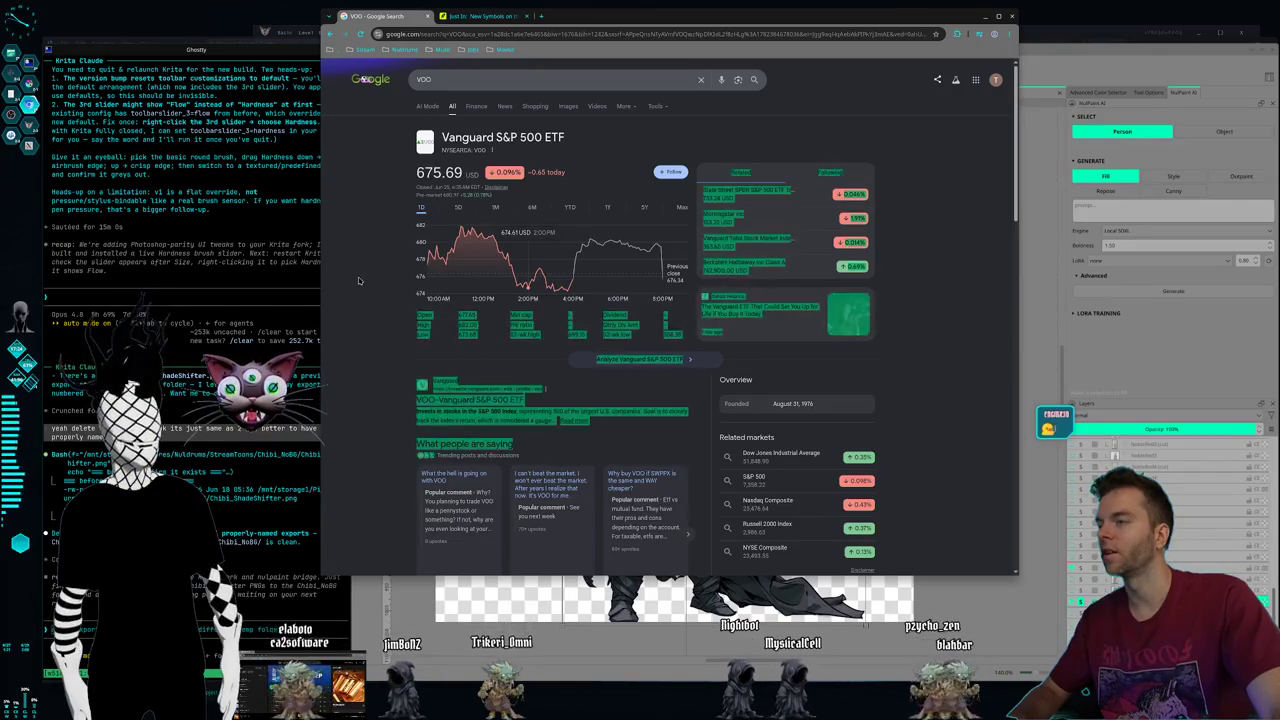
left_click(358, 277)
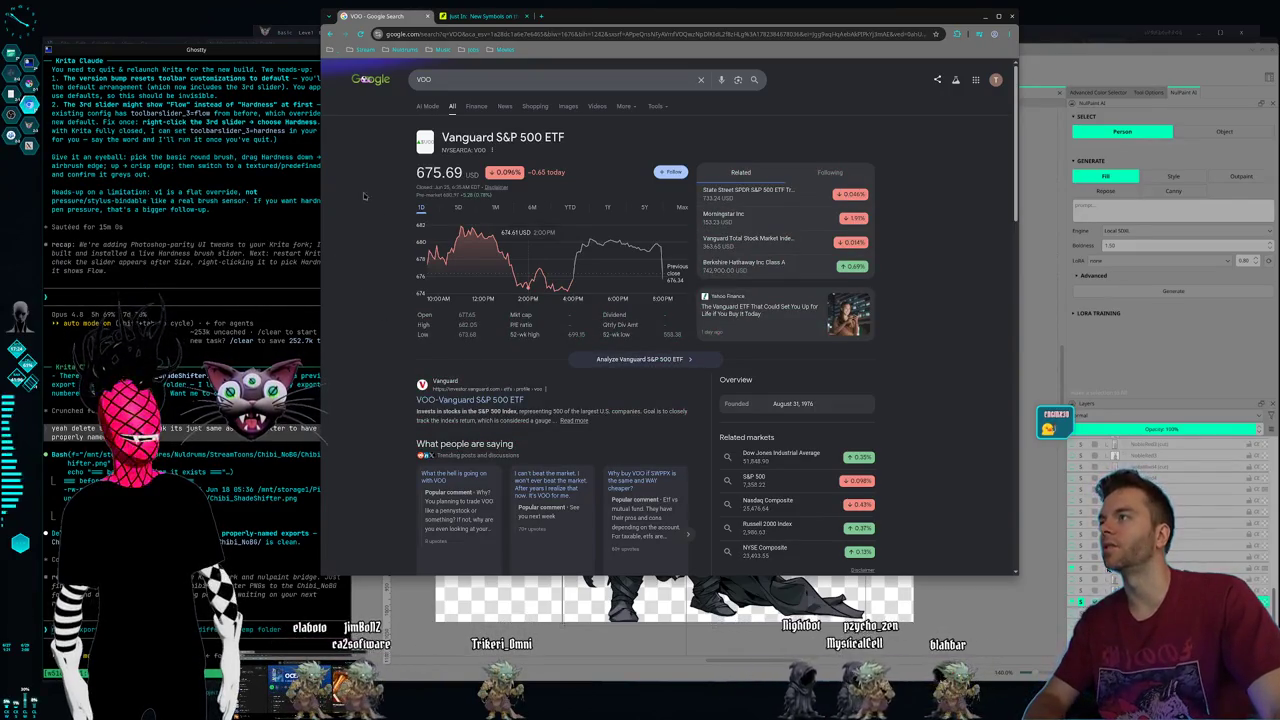
left_click(331, 35)
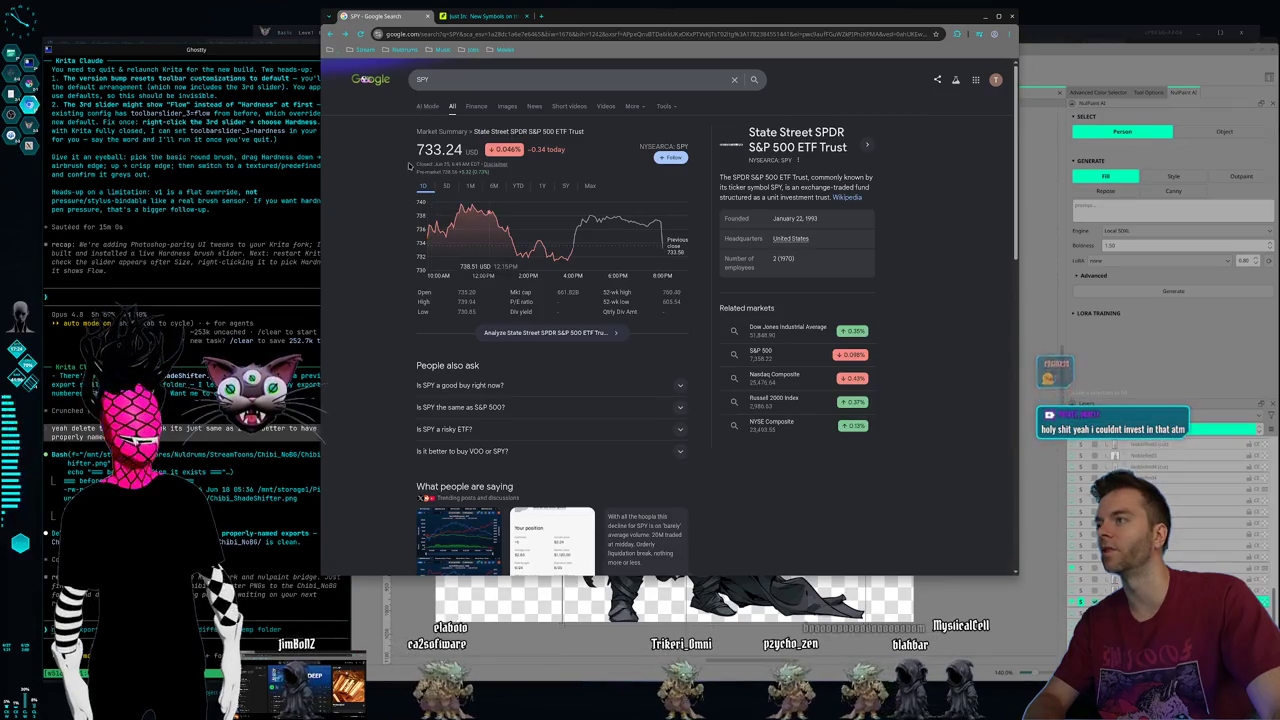
- Switch SPY's chart to 1Y, then to 5Y showing +306.63 (71.88%)
left_click(480, 79)
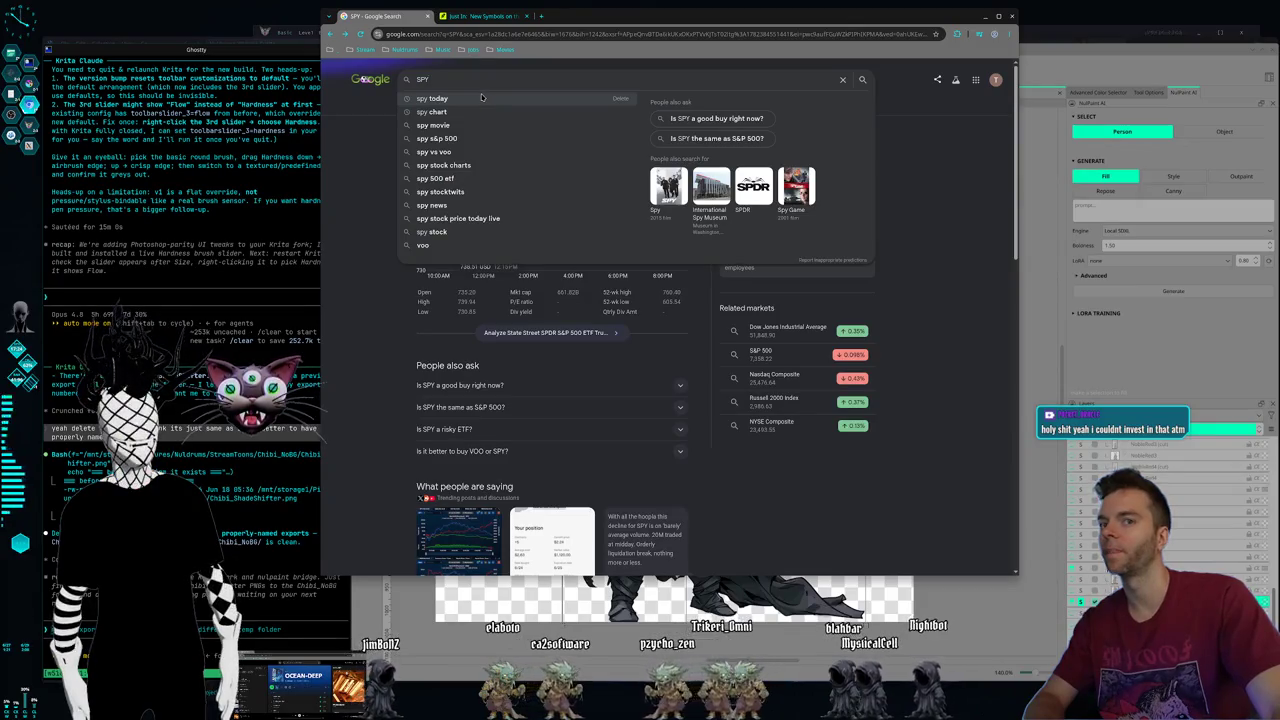
left_click(370, 208)
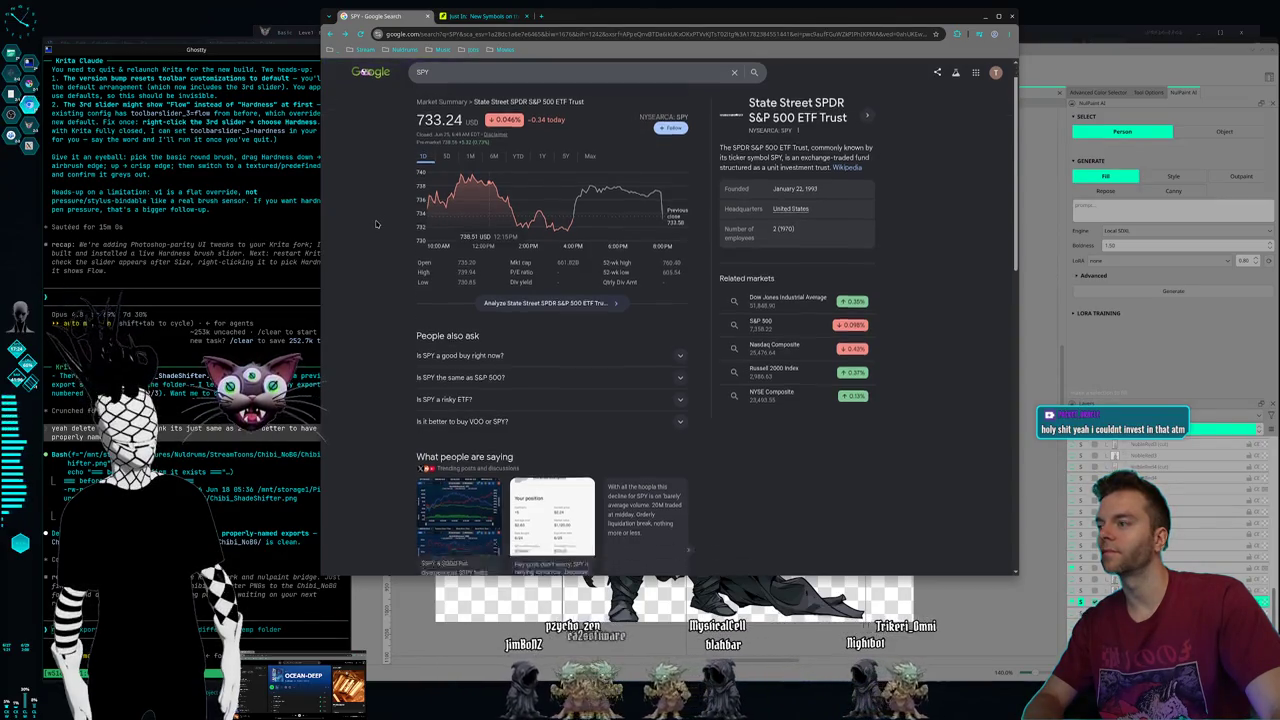
scroll(377, 224, "down", 10)
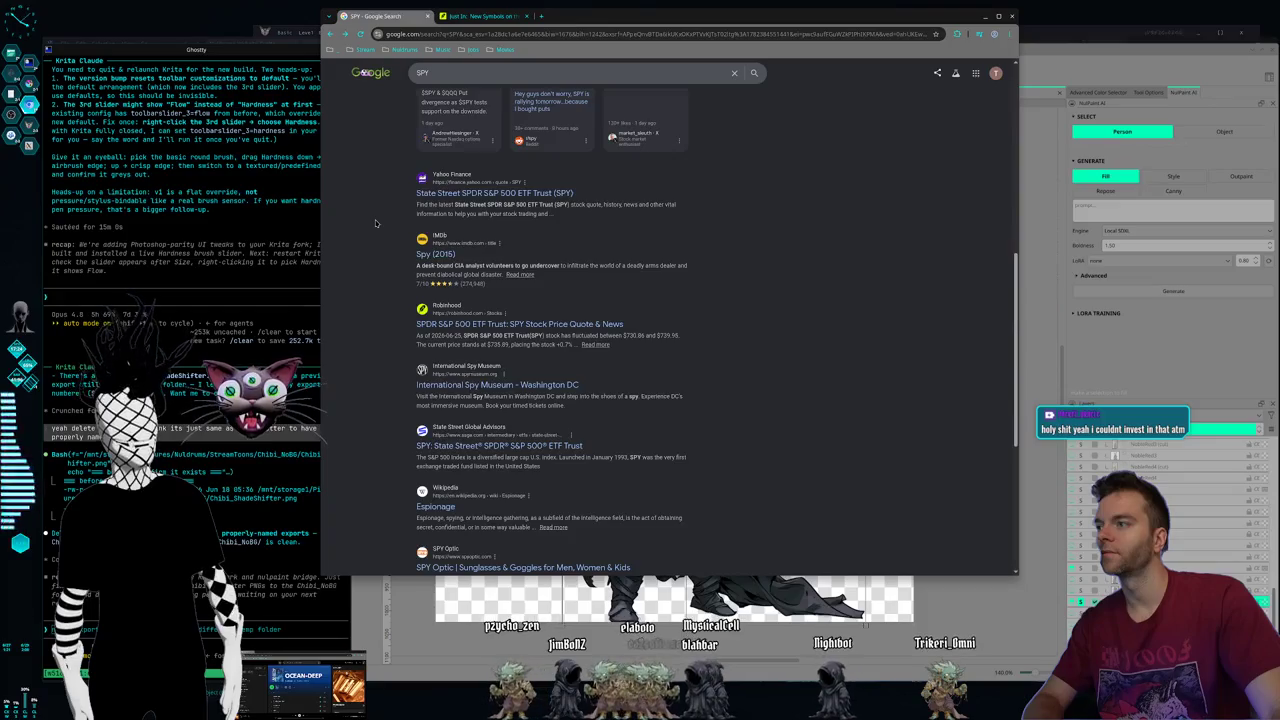
scroll(376, 223, "up", 7)
scroll(450, 210, "up", 3)
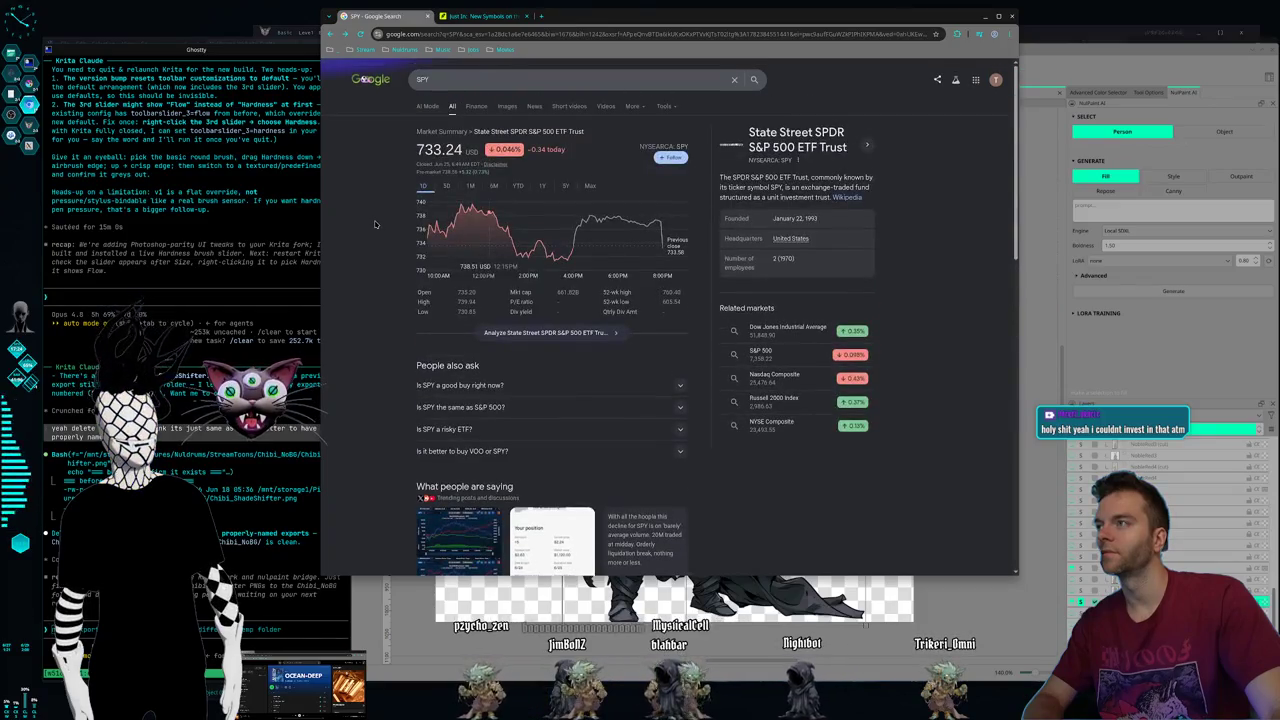
left_click(541, 186)
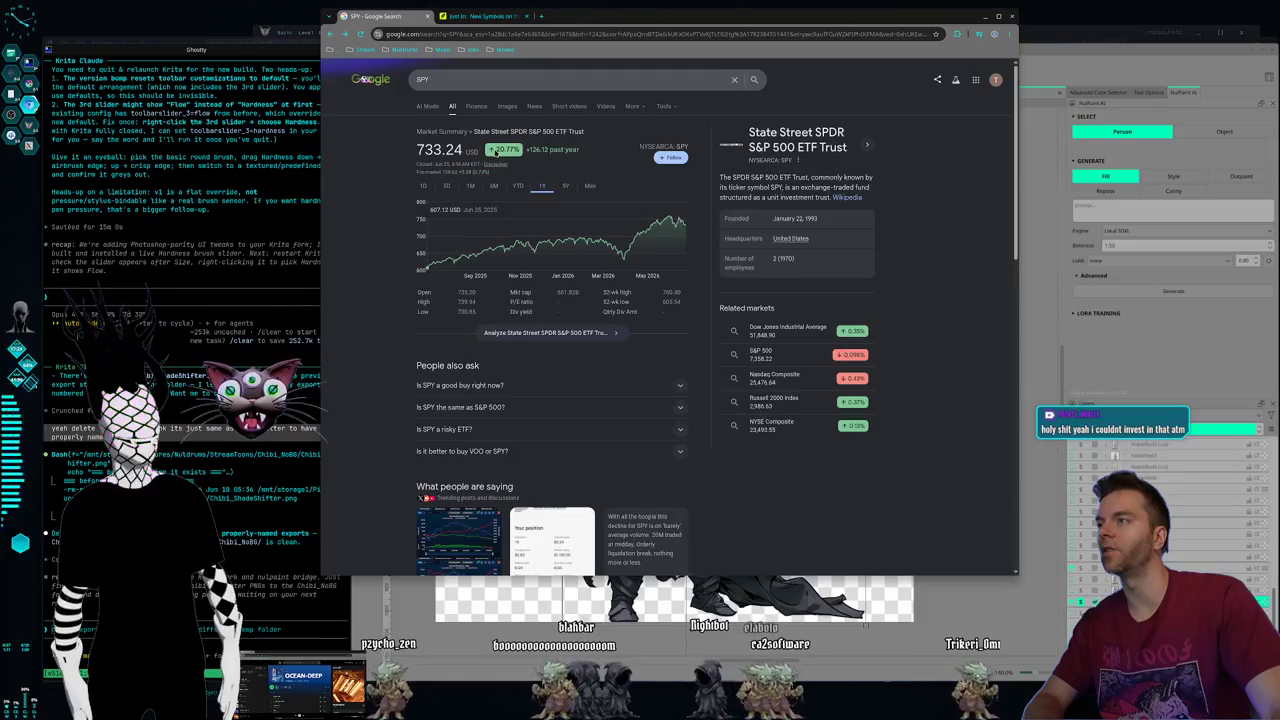
mouse_move(491, 152)
left_mouse_down()
mouse_move(568, 157)
mouse_move(396, 147)
mouse_move(538, 199)
left_mouse_up()
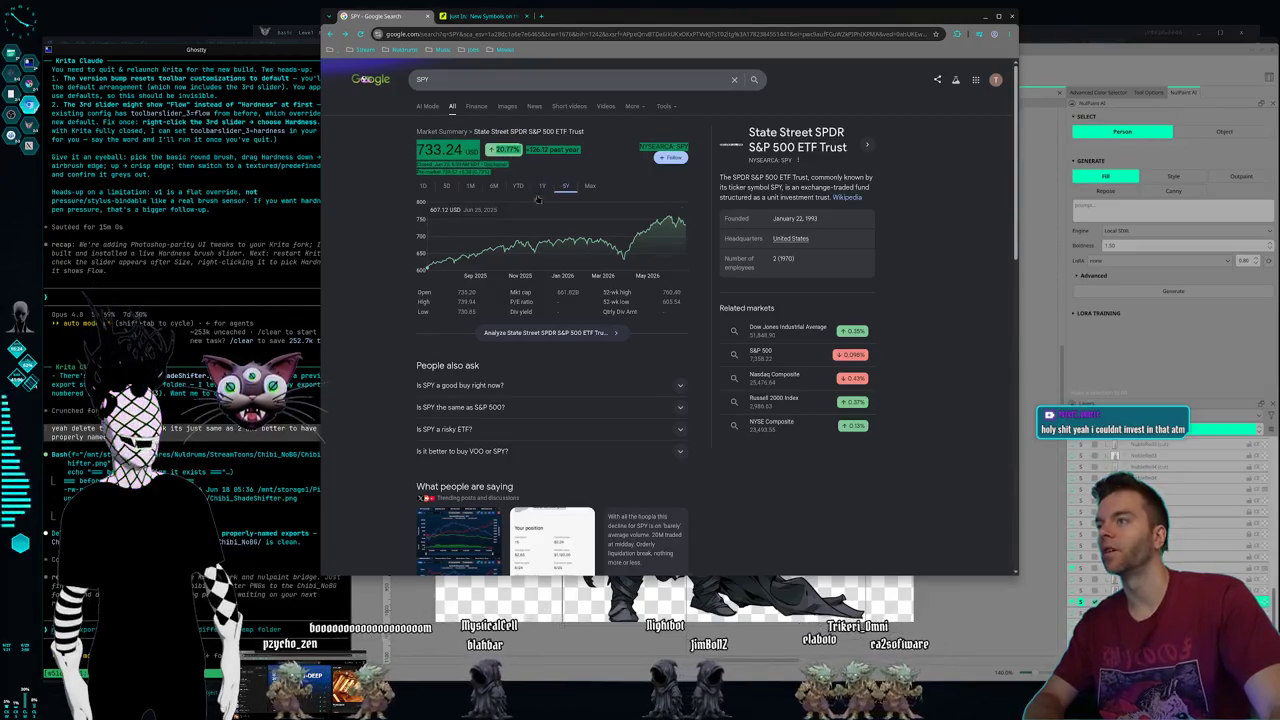
left_click_drag(538, 199, 690, 143)
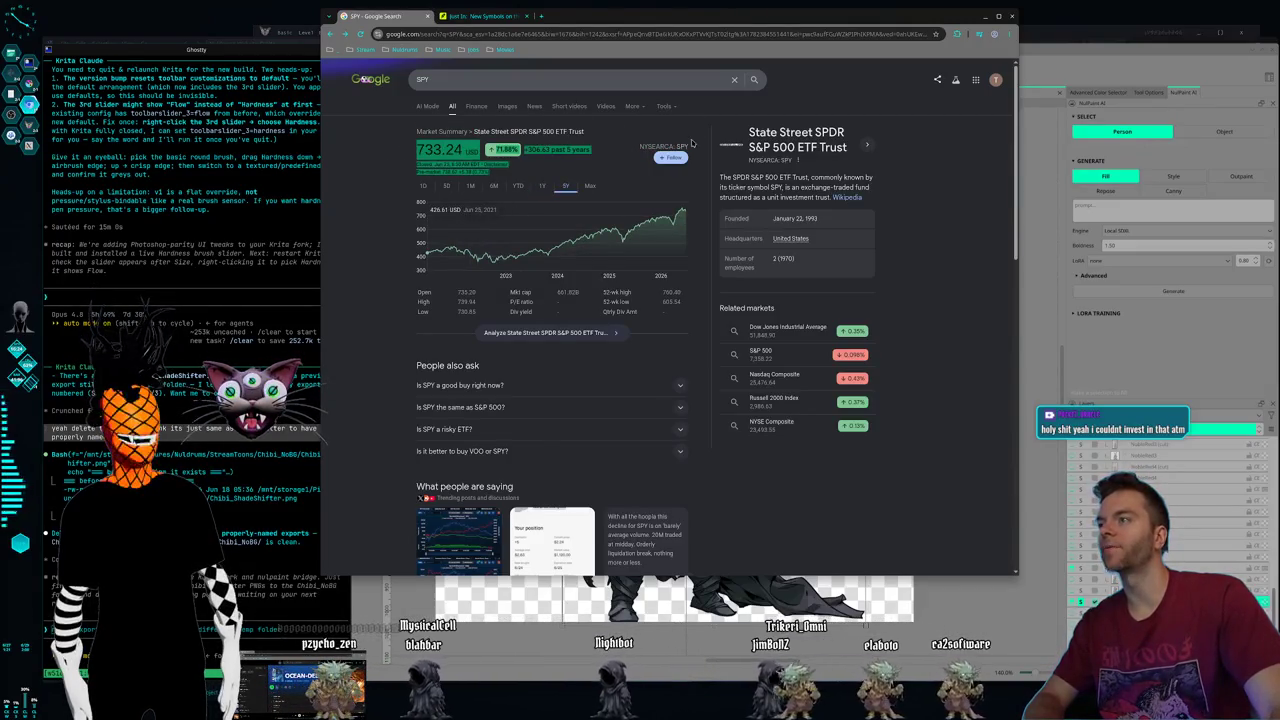
left_click(365, 160)
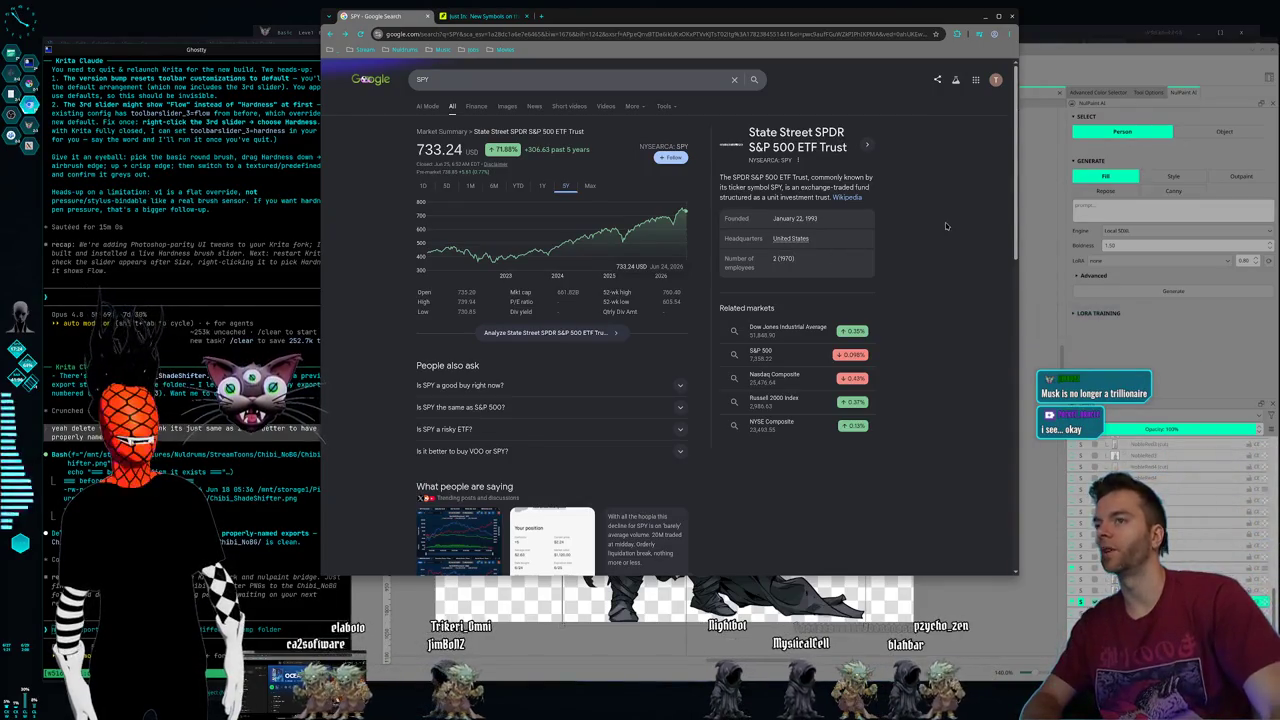
- Return the SPY chart to the 1Y range (+126.12) and shift the browser window's left edge
scroll(1010, 227, "down", 1)
scroll(1013, 224, "up", 1)
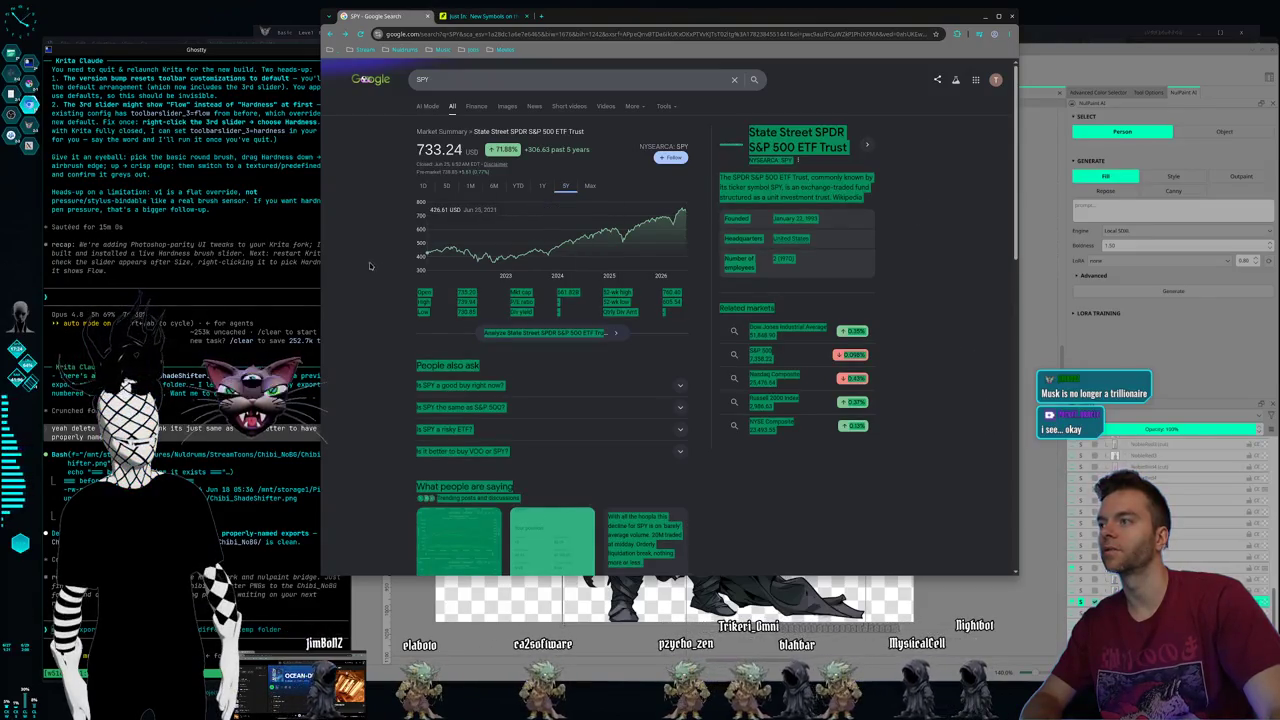
left_click(541, 186)
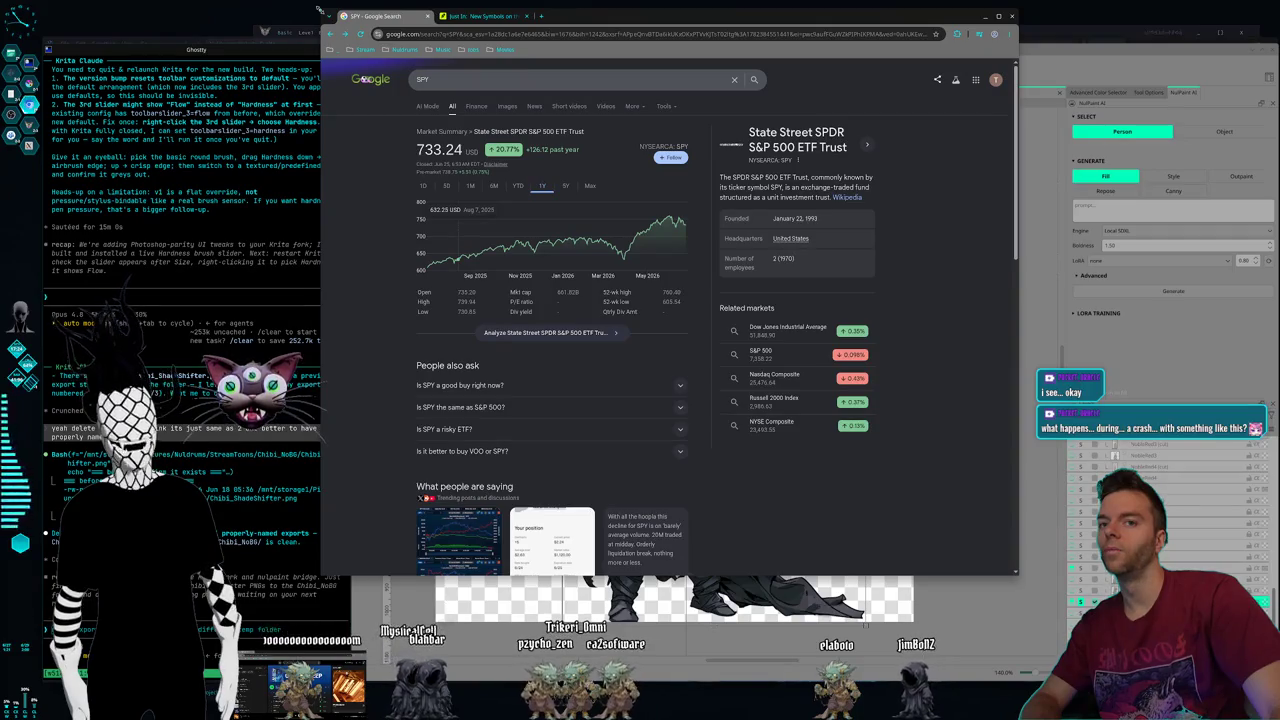
left_click_drag(319, 9, 316, 27)
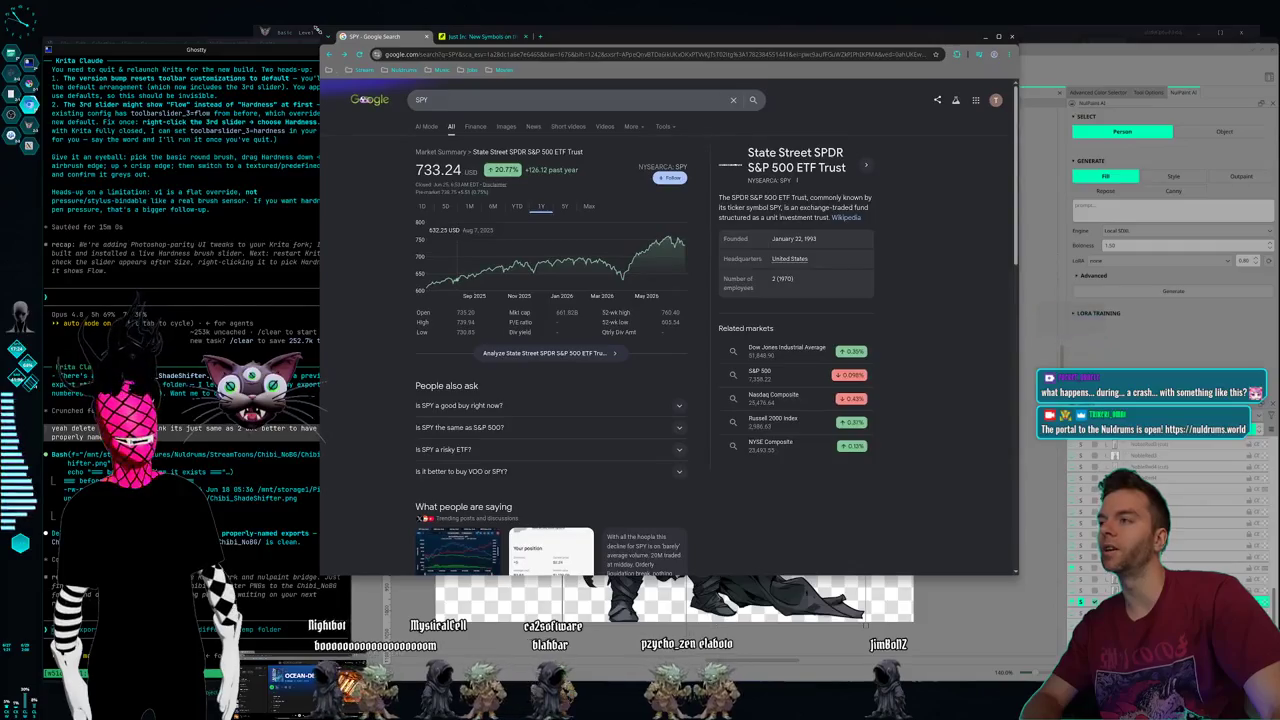
left_click_drag(604, 17, 600, 9)
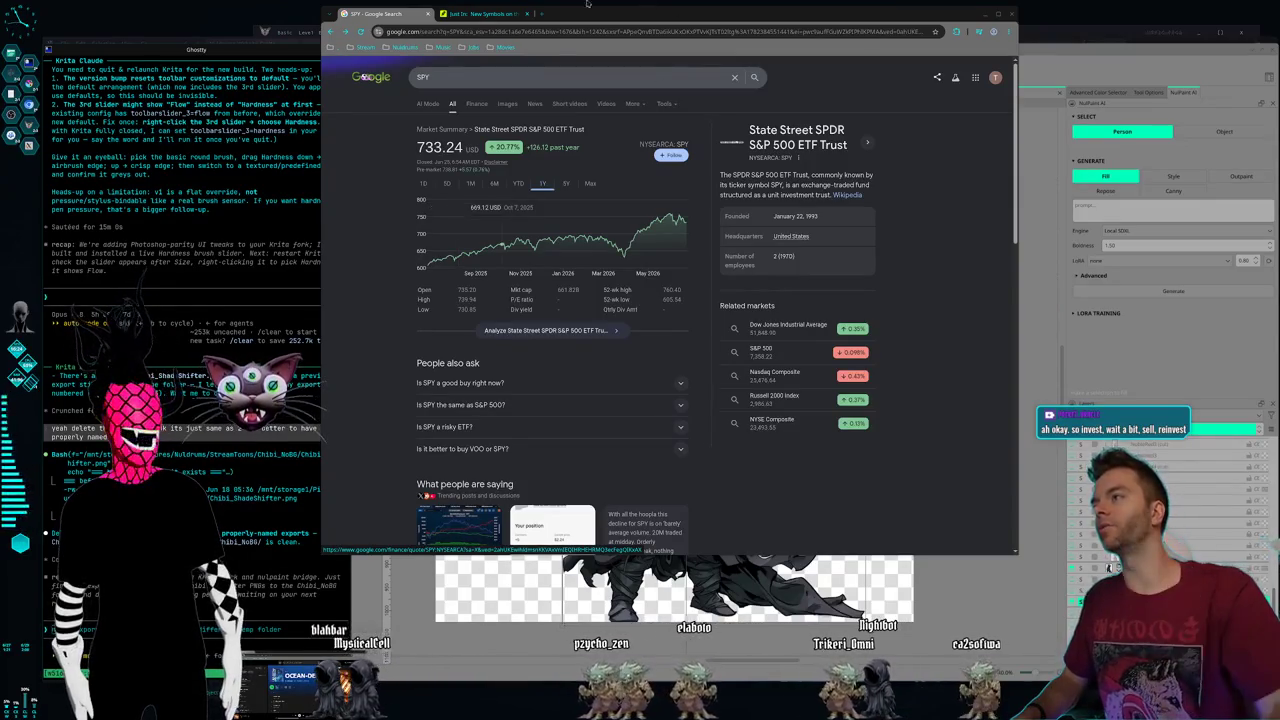
left_click(519, 186)
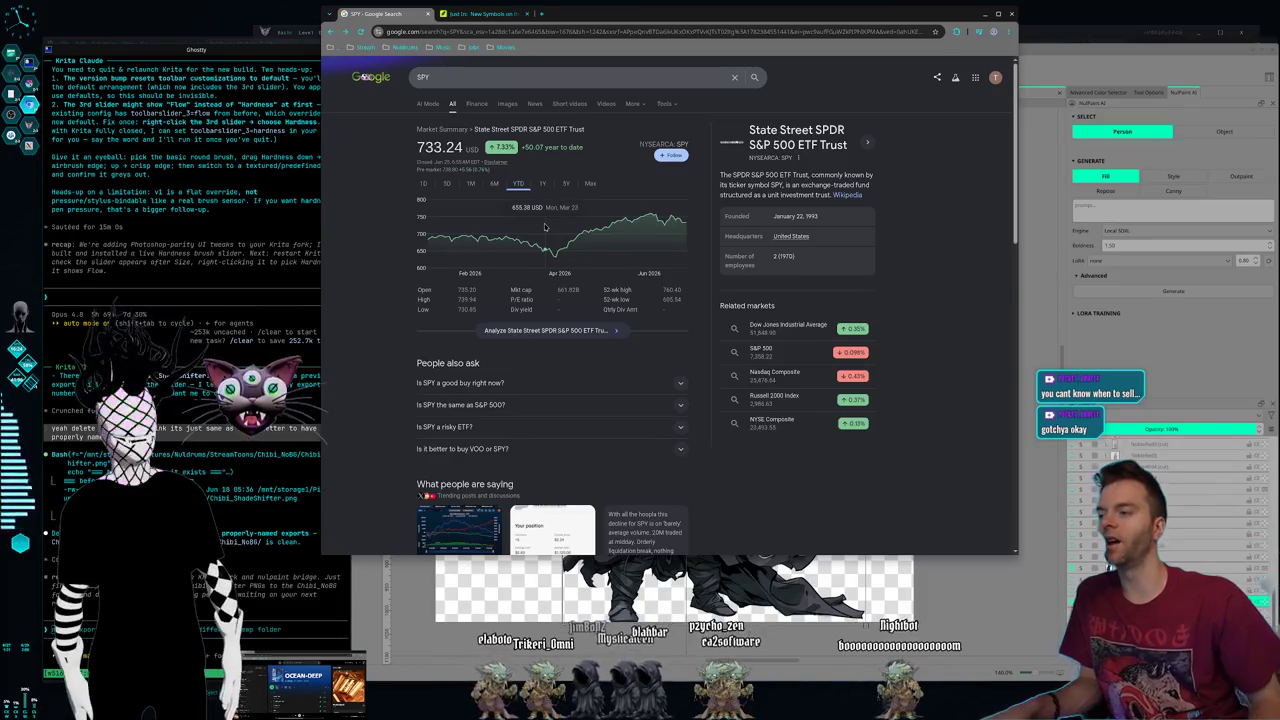
left_click(543, 184)
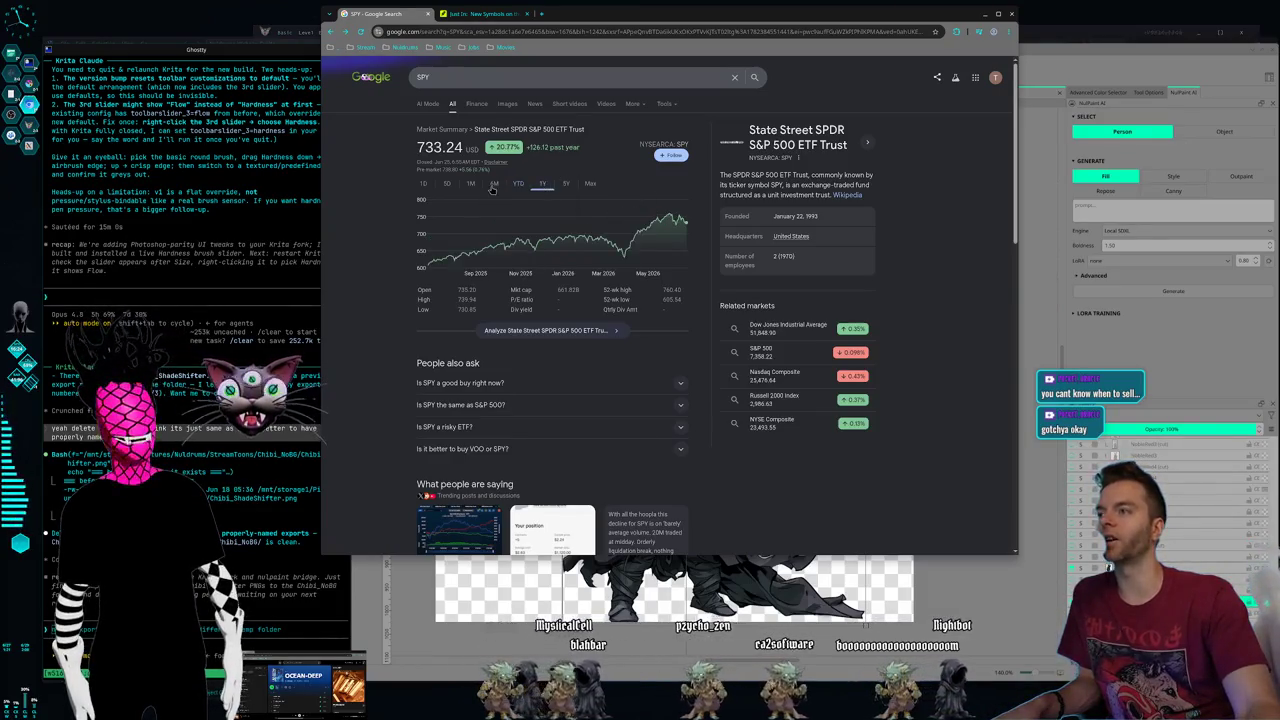
- Cycle SPY's chart through the YTD, 1Y, 5Y, 6M and 1M ranges, ending on year-to-date
left_click(520, 184)
left_click(543, 184)
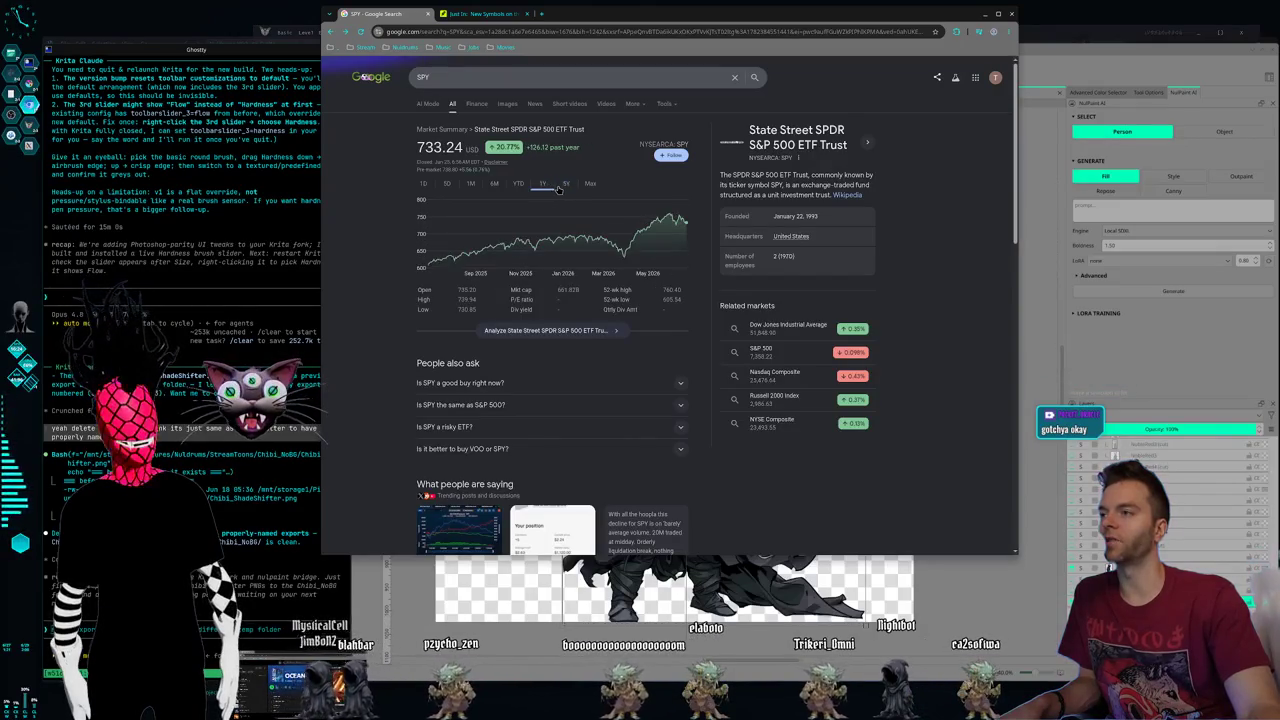
left_click(566, 184)
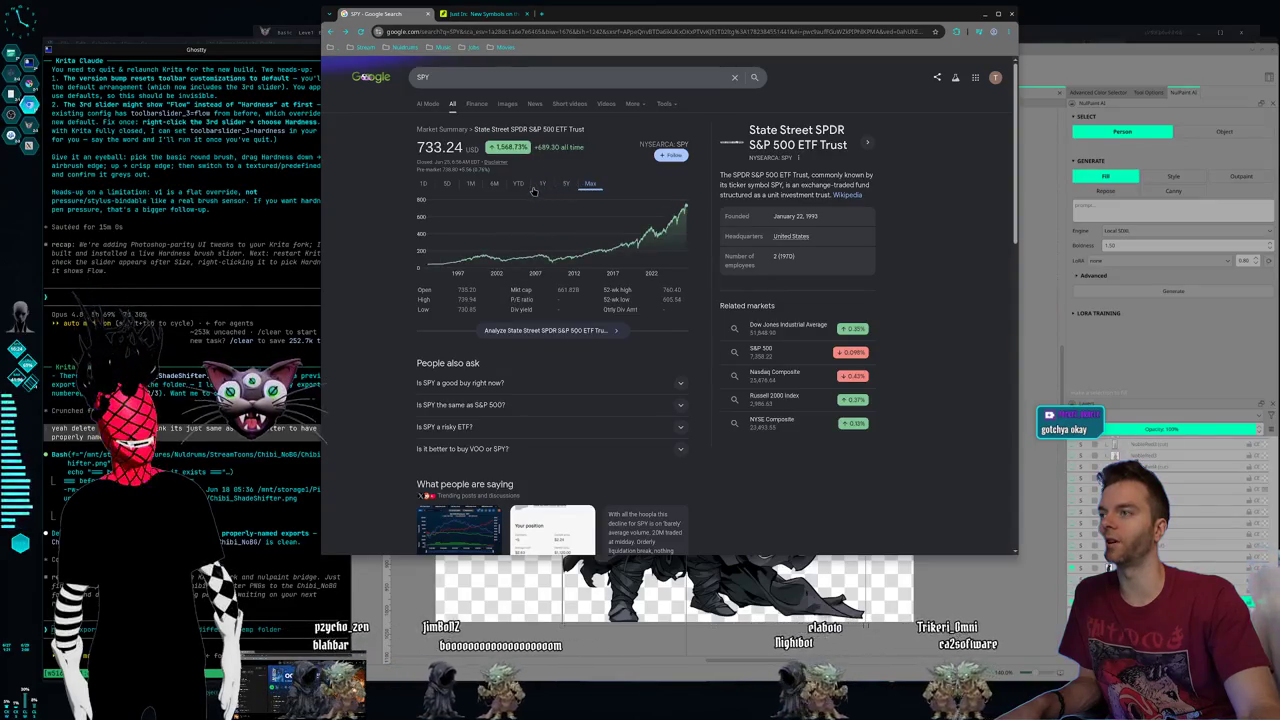
left_click(542, 184)
left_click(493, 185)
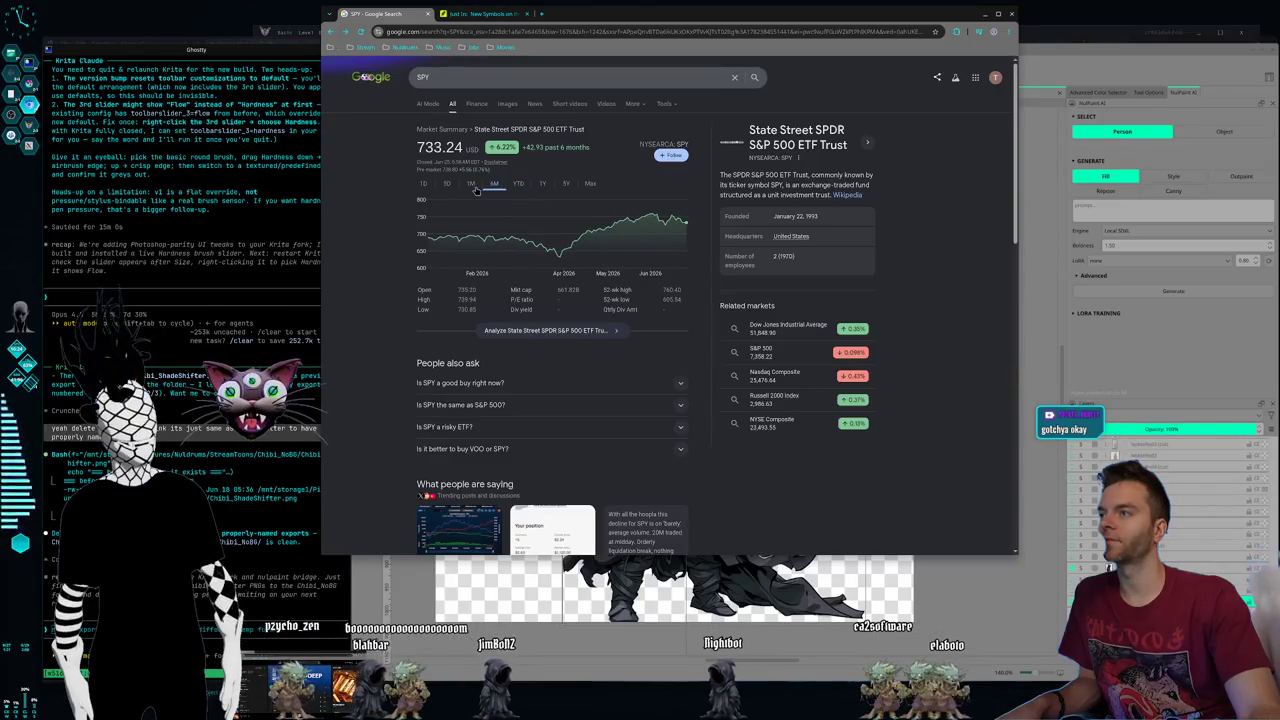
left_click(470, 185)
left_click(447, 185)
left_click(466, 185)
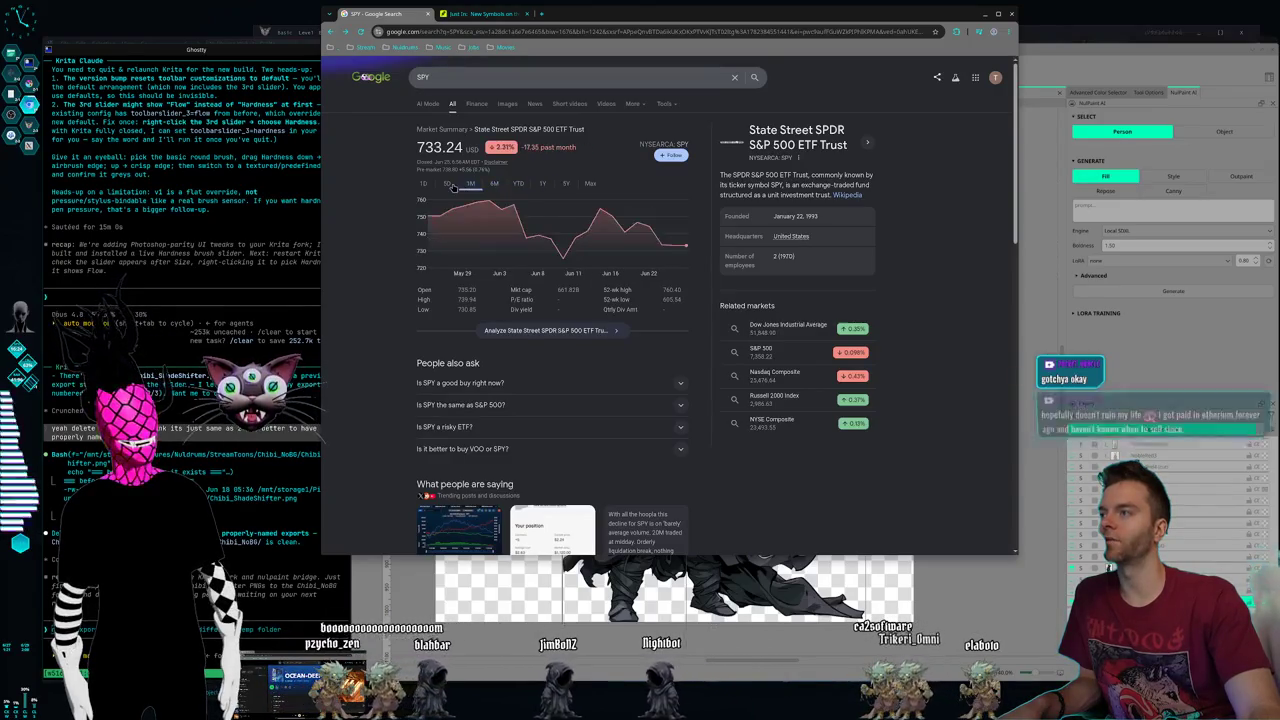
left_click(470, 185)
left_click(493, 185)
left_click(515, 184)
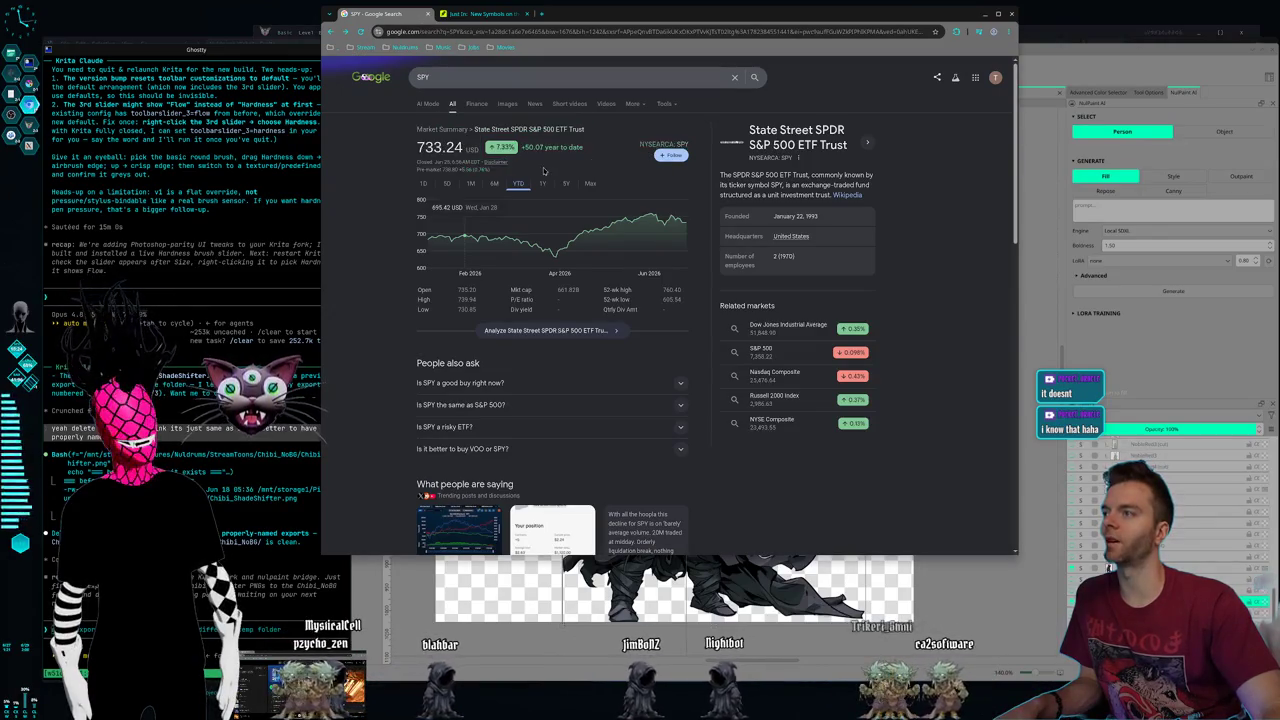
- Select and deselect all the page text, then close the Google SPY results tab
key("ctrl+a")
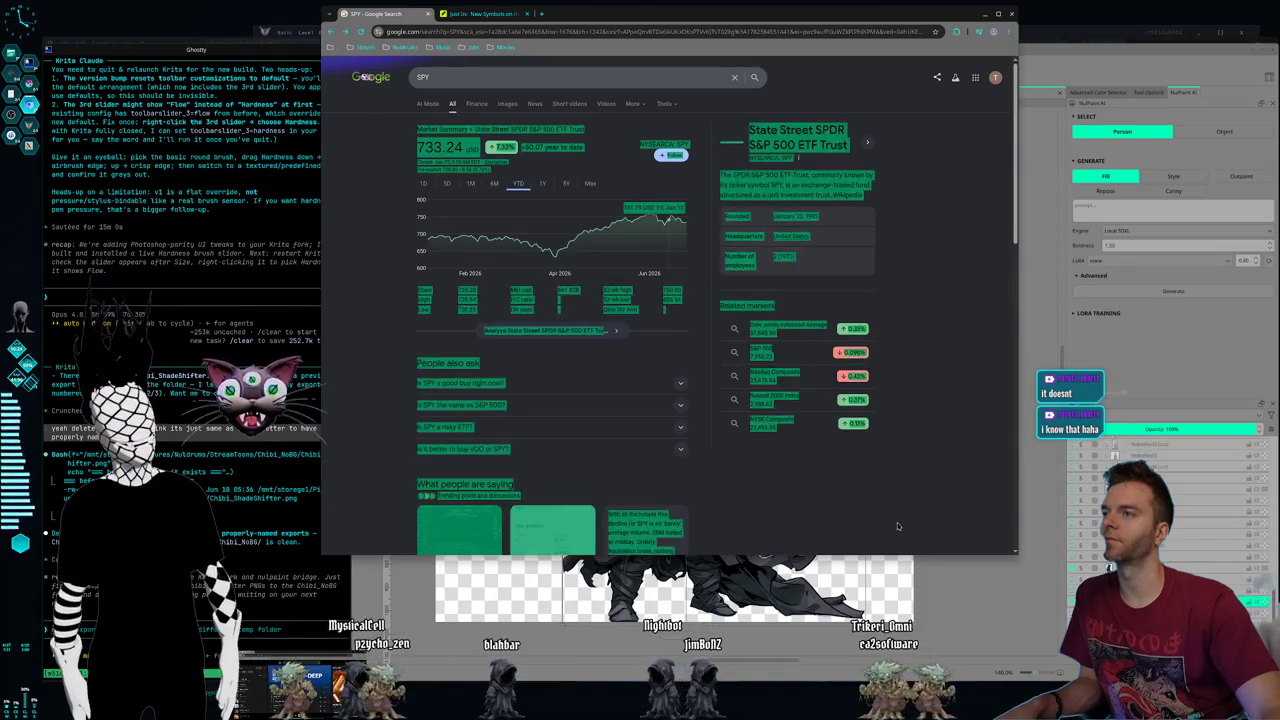
left_click(418, 268)
key("ctrl+a")
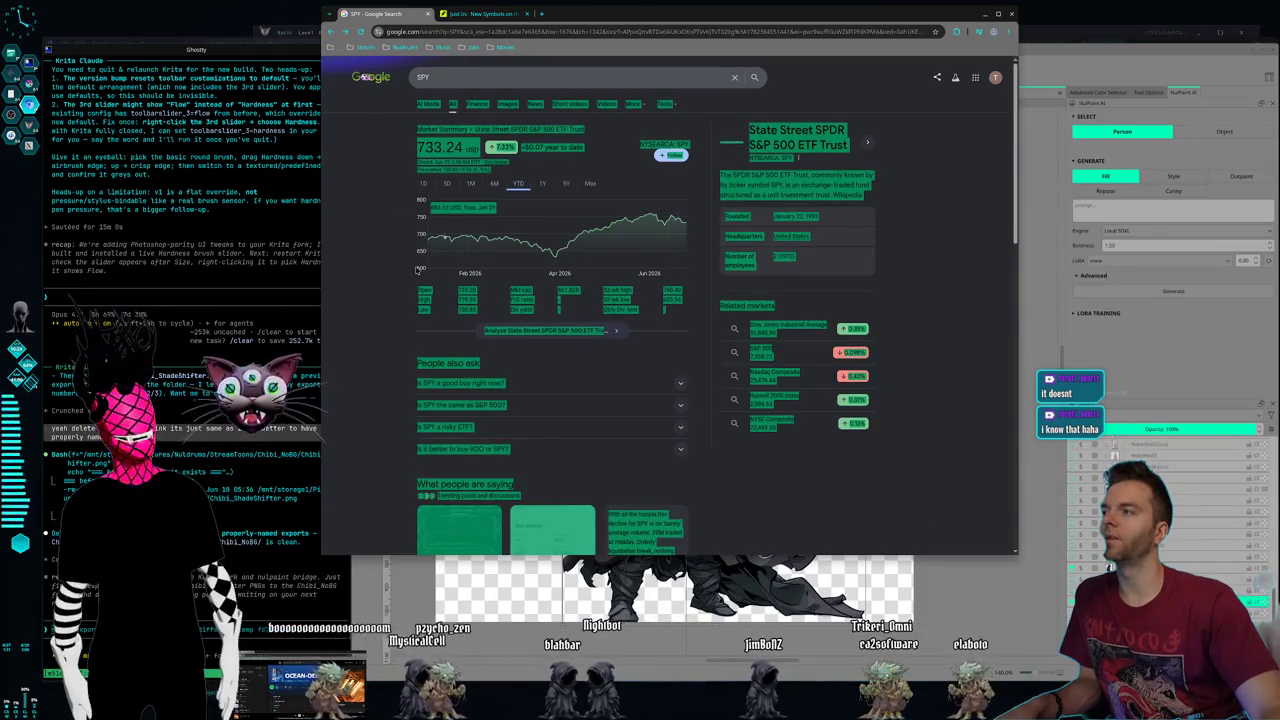
left_click(418, 235)
key("ctrl+a")
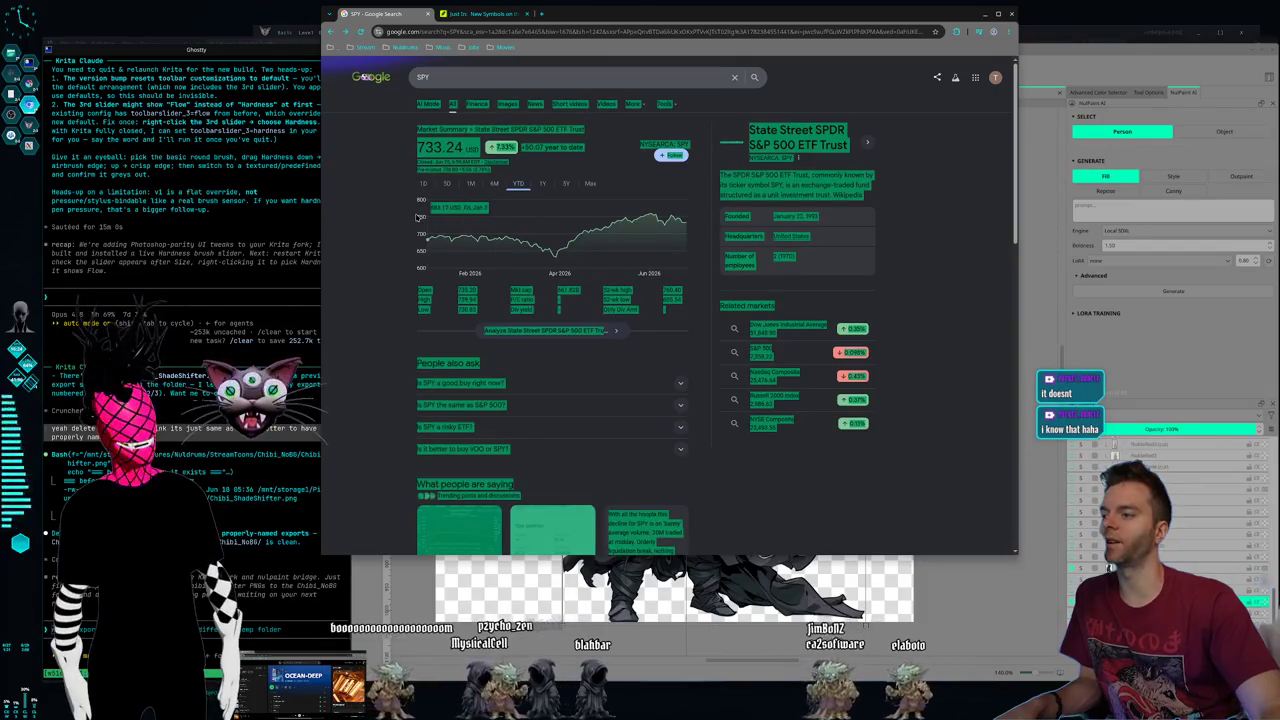
left_click(418, 217)
left_click(428, 14)
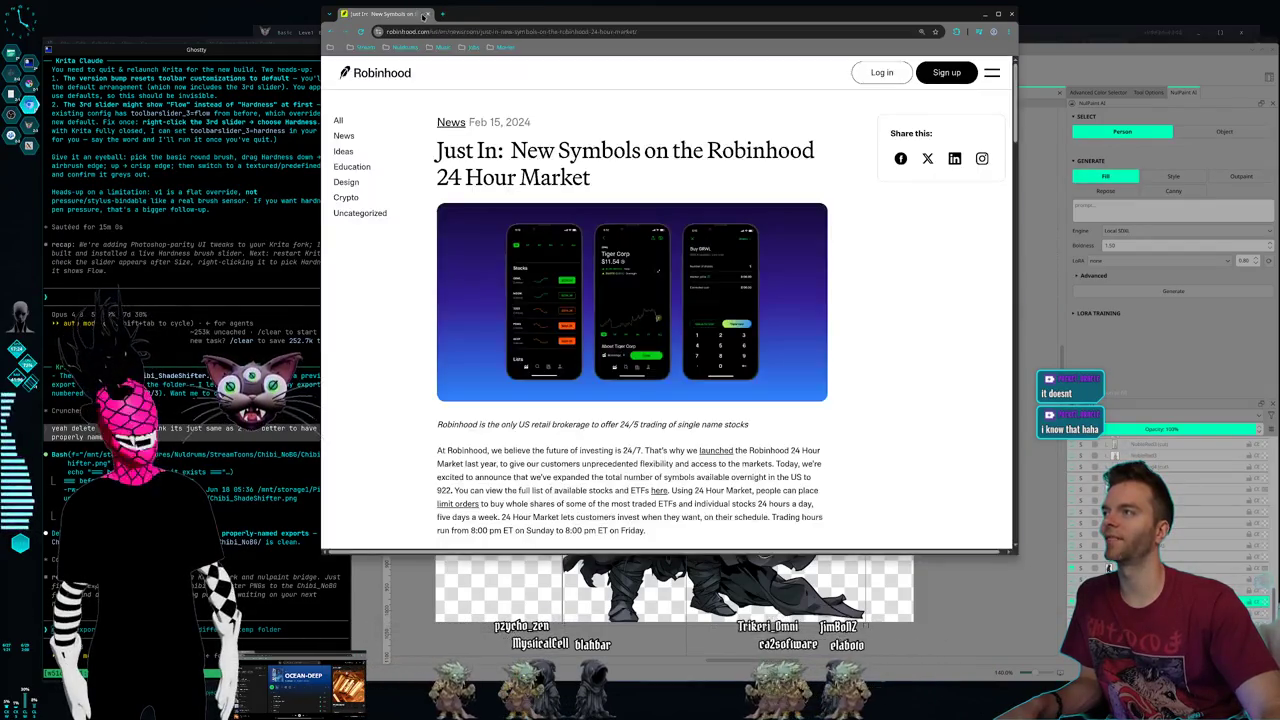
- Close the browser window to bring back Krita with the hooded shade canvas
left_click(427, 14)
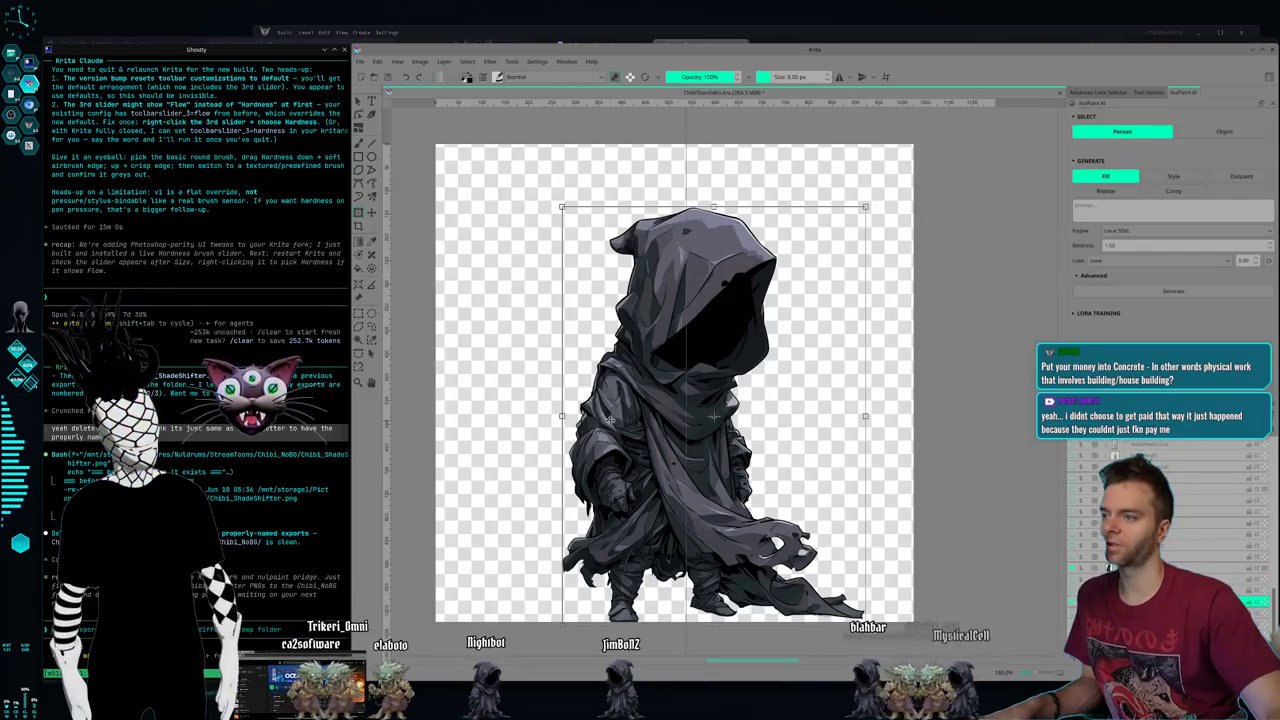
- Nudge the hooded figure slightly upward, apply it, and check the neighbouring hooded layers
left_click_drag(713, 415, 713, 412)
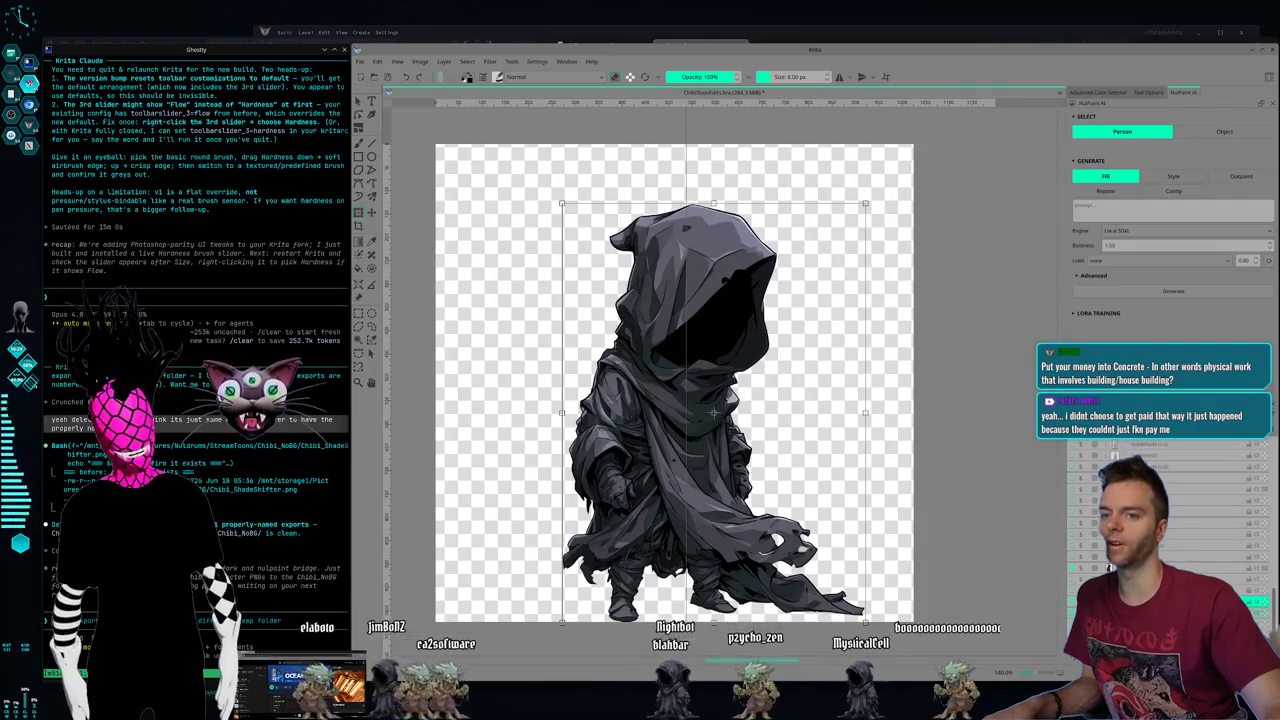
key("Return")
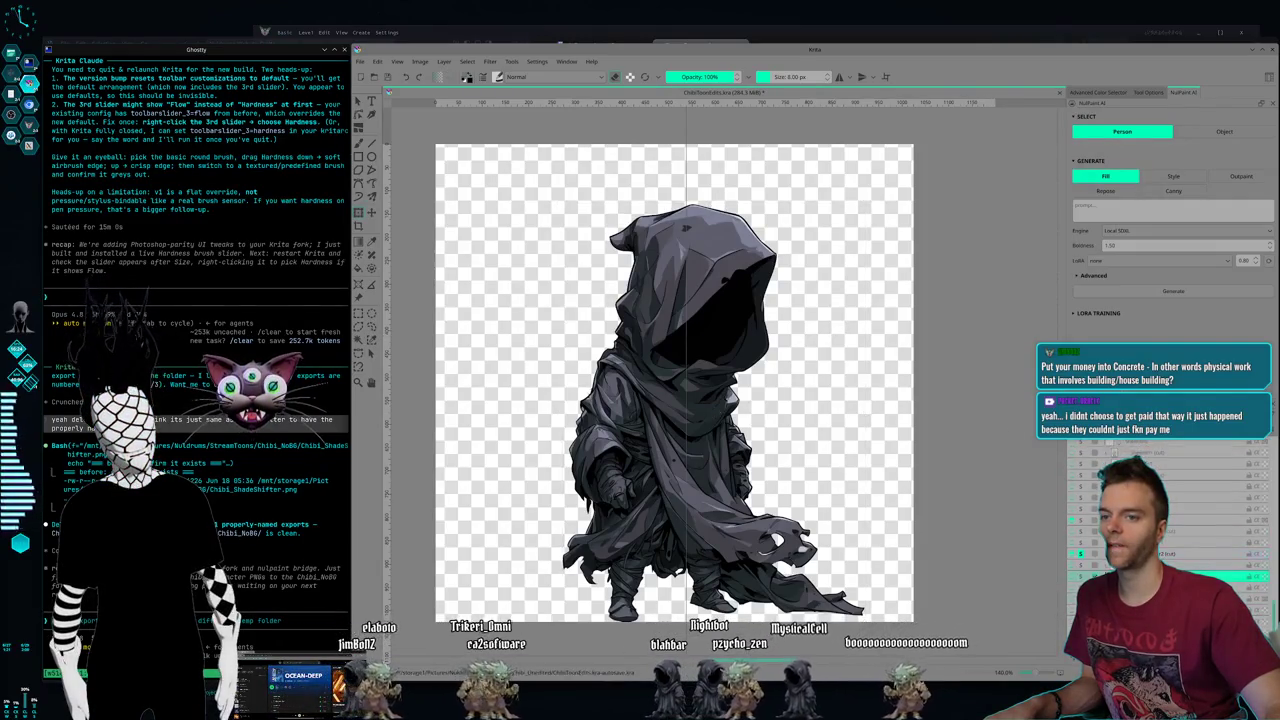
left_click(1250, 565)
left_click(1250, 577)
key("Page_Down")
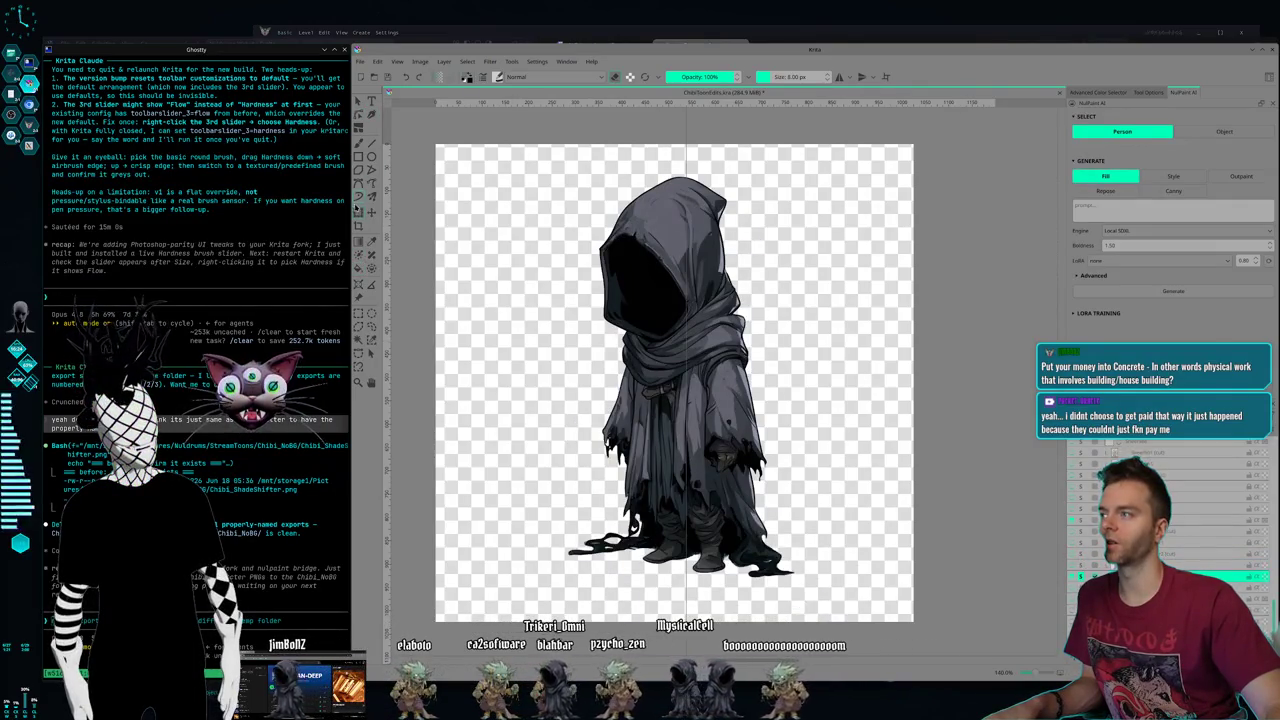
- Mirror the hooded figure horizontally, move it down and left, and apply the transform
right_click(657, 298)
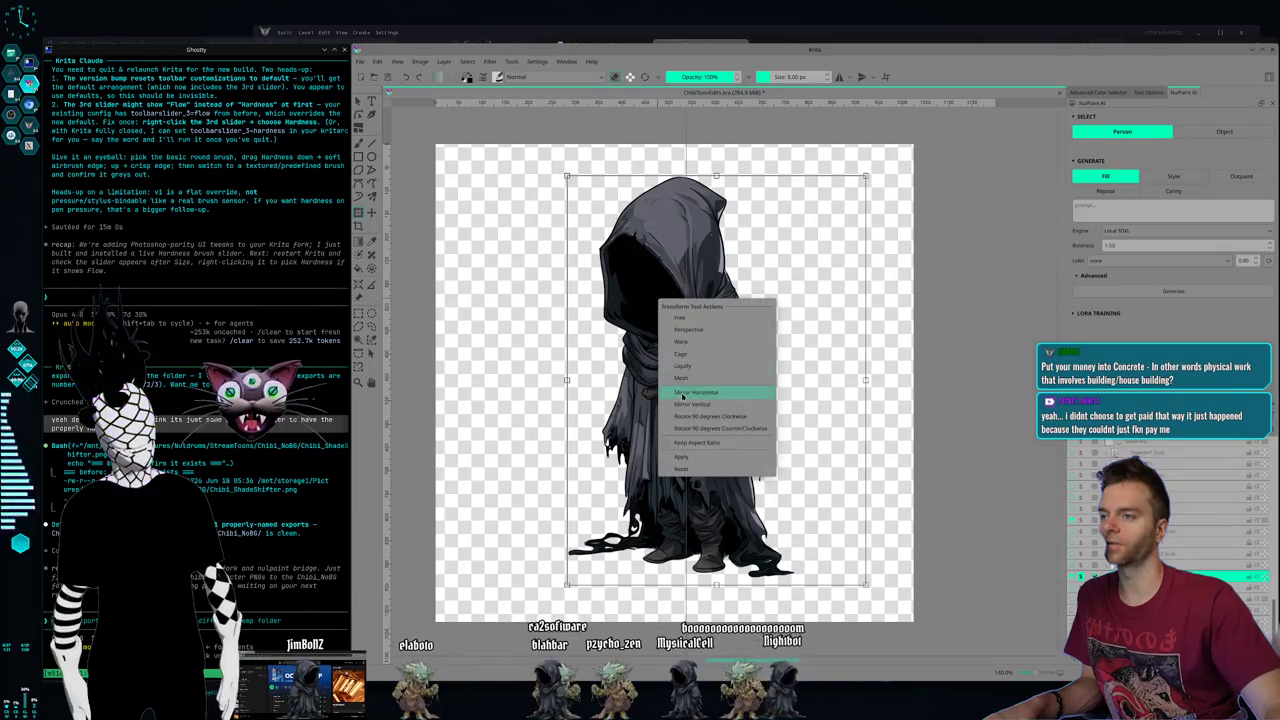
left_click(683, 393)
left_click_drag(745, 316, 699, 365)
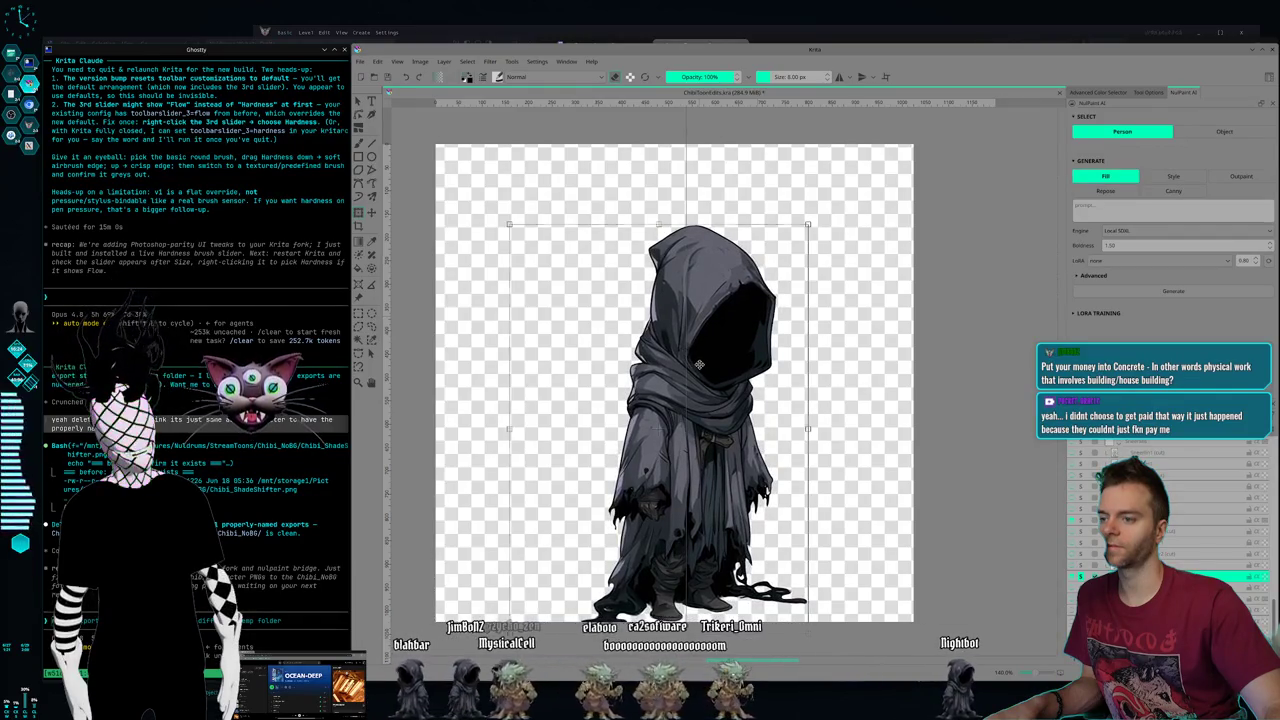
key("Left")
key("Left")
key("Left")
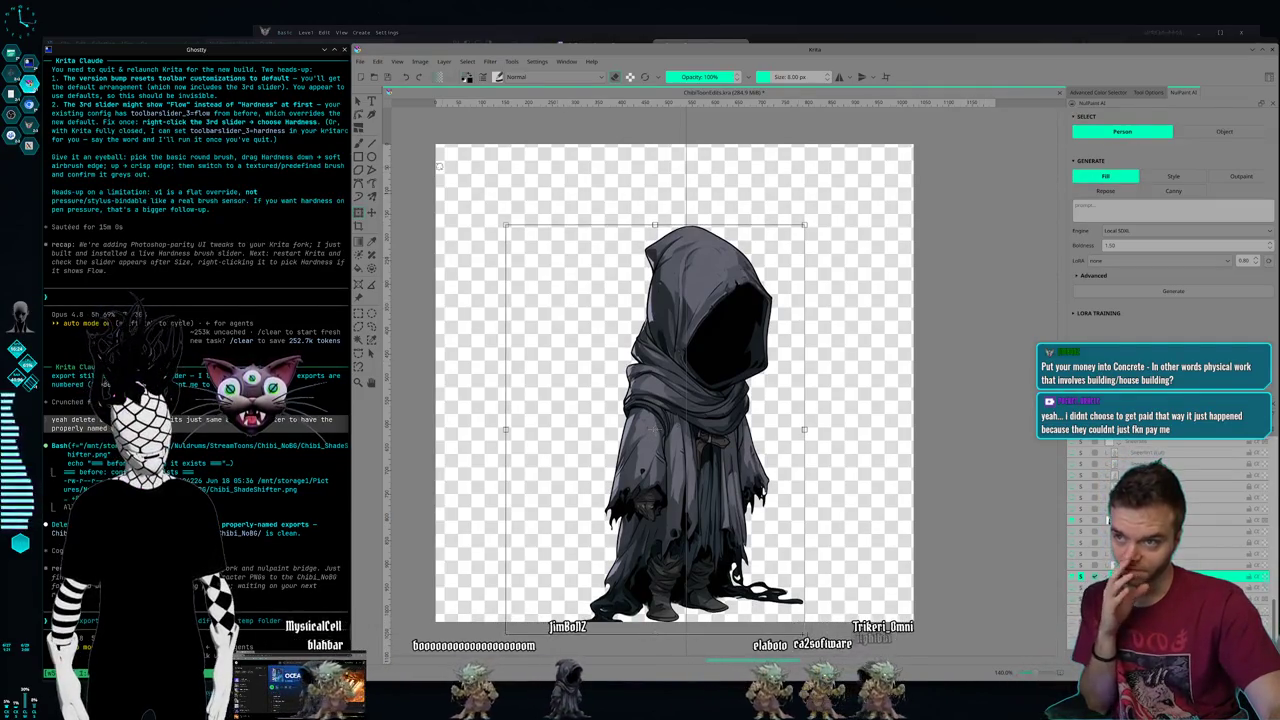
key("Return")
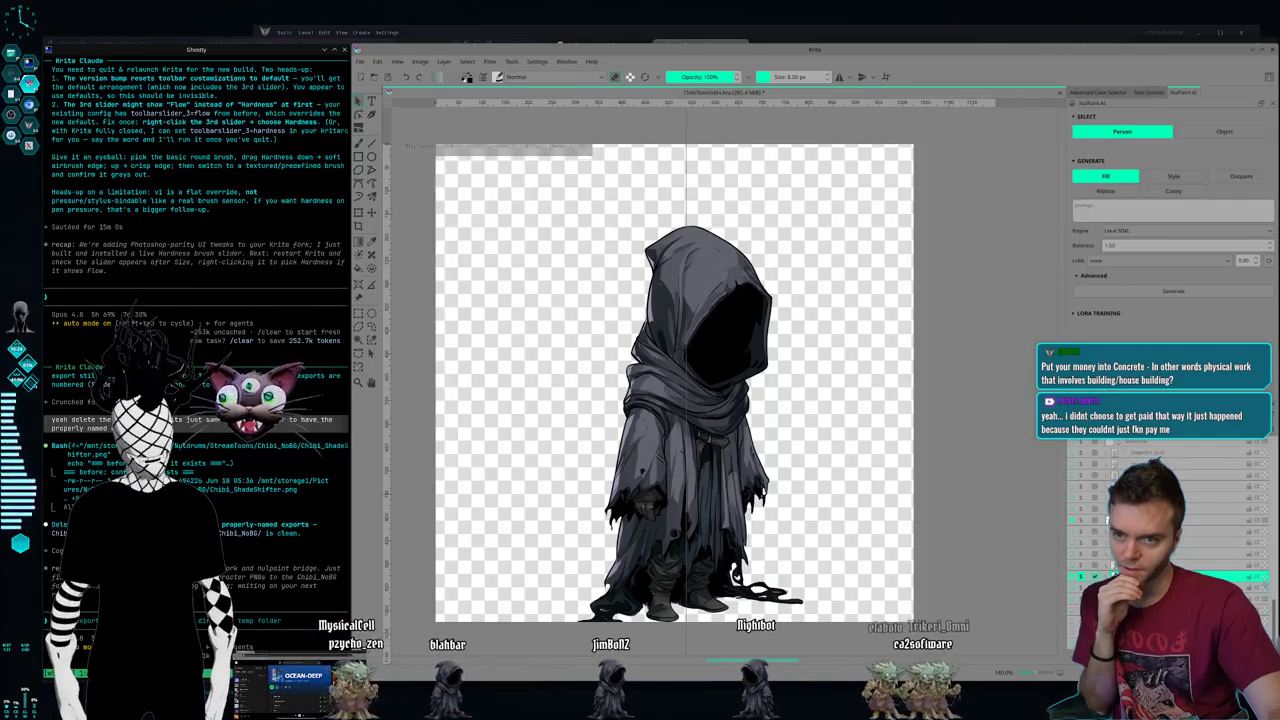
- Toggle the character layers' visibility and select the purple-haired shade-shifter layer
left_click(1081, 556)
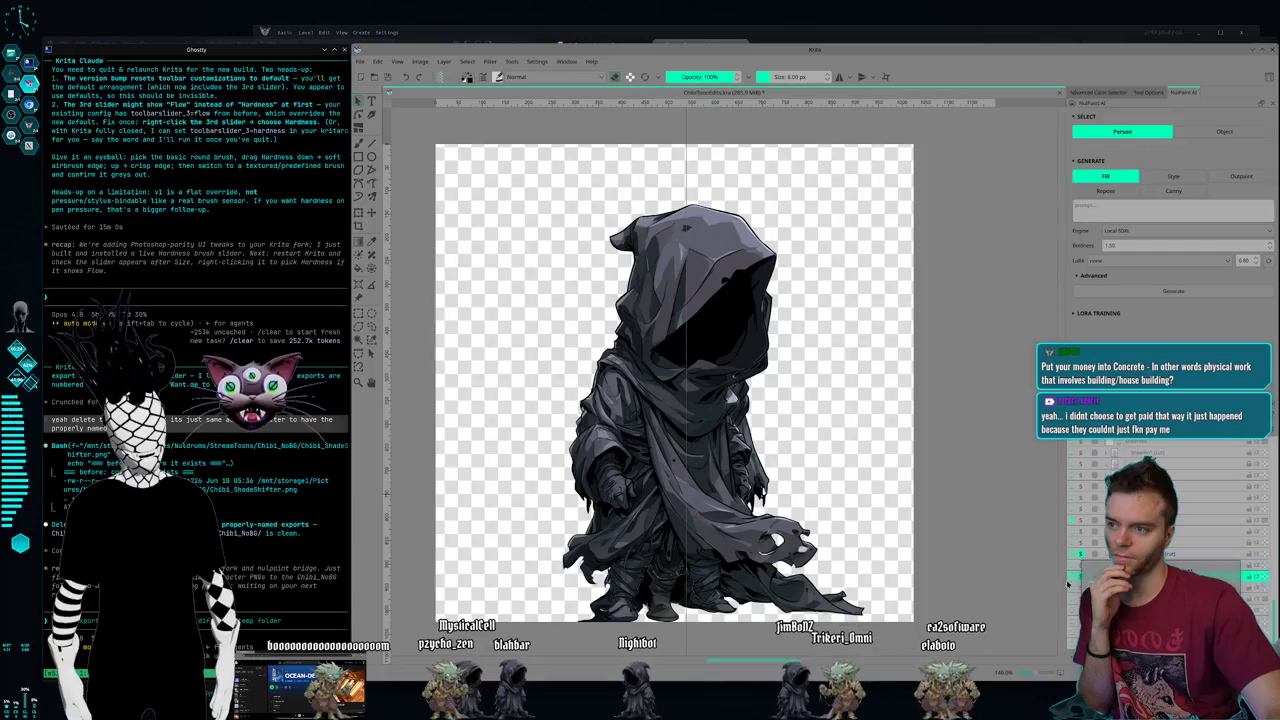
left_click(1081, 577)
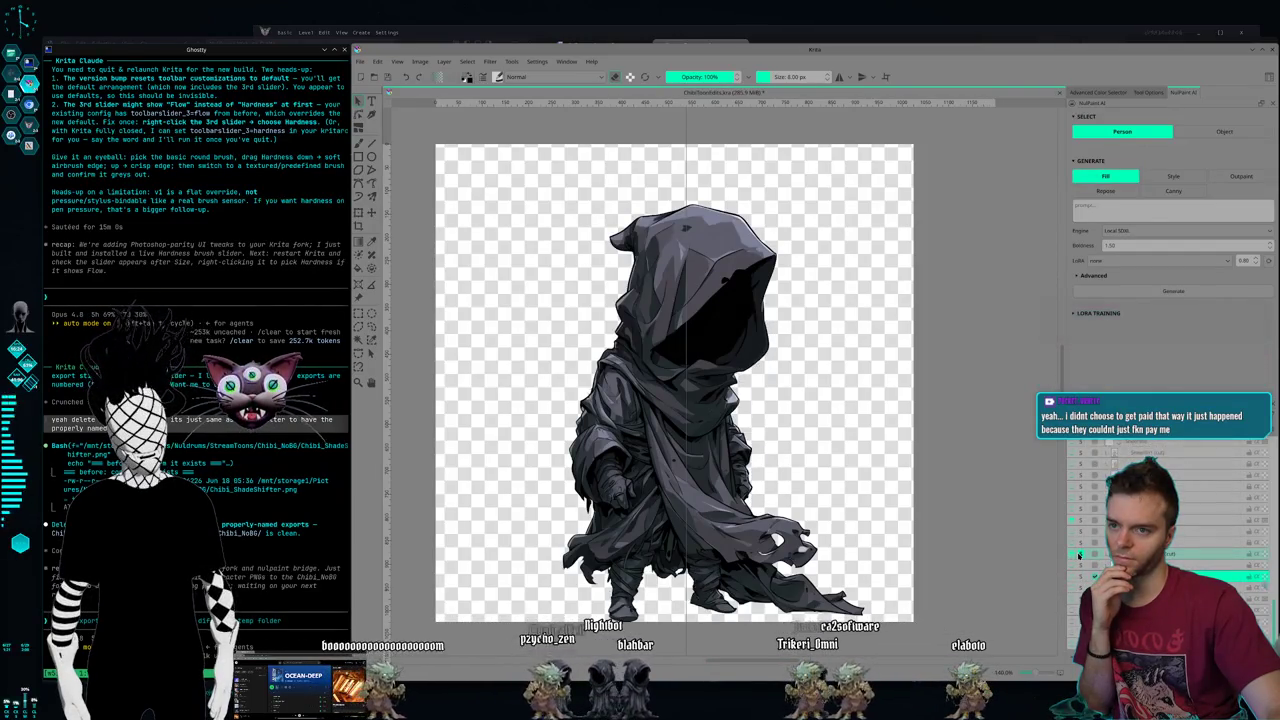
left_click(1080, 535)
left_click(1080, 535)
left_click(1080, 535)
left_click(1080, 535)
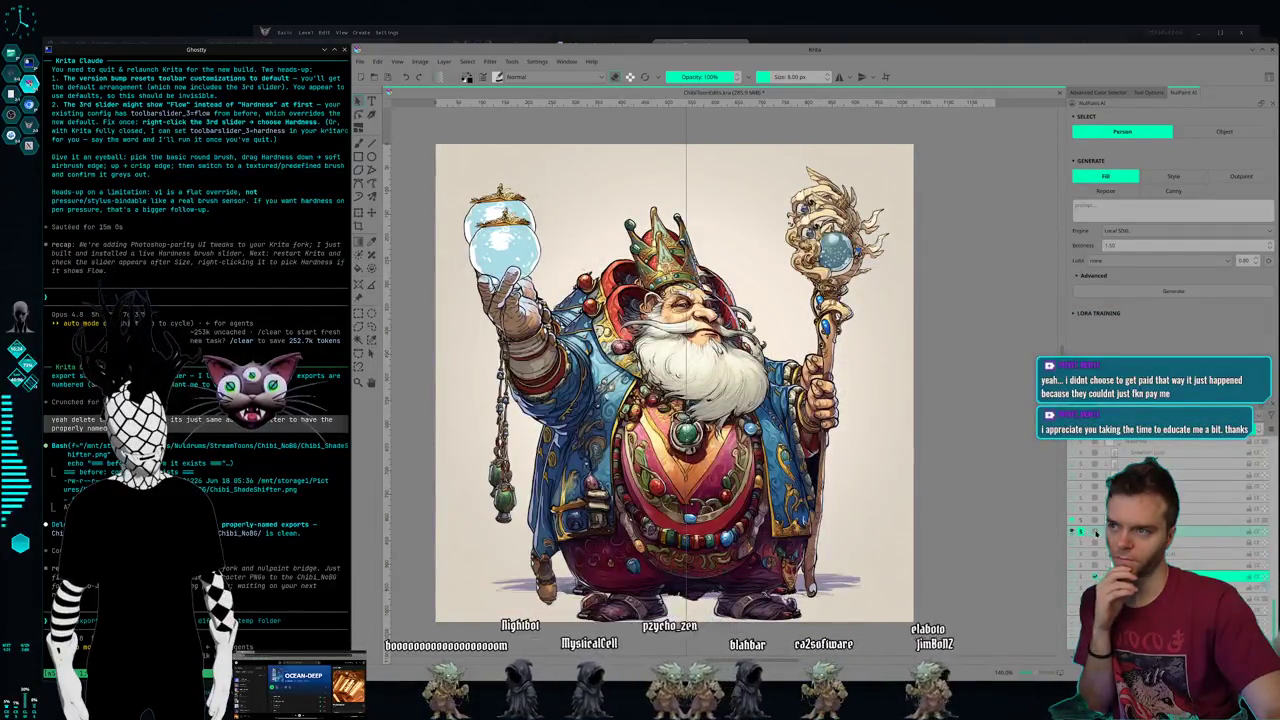
scroll(1096, 575, "down", 1)
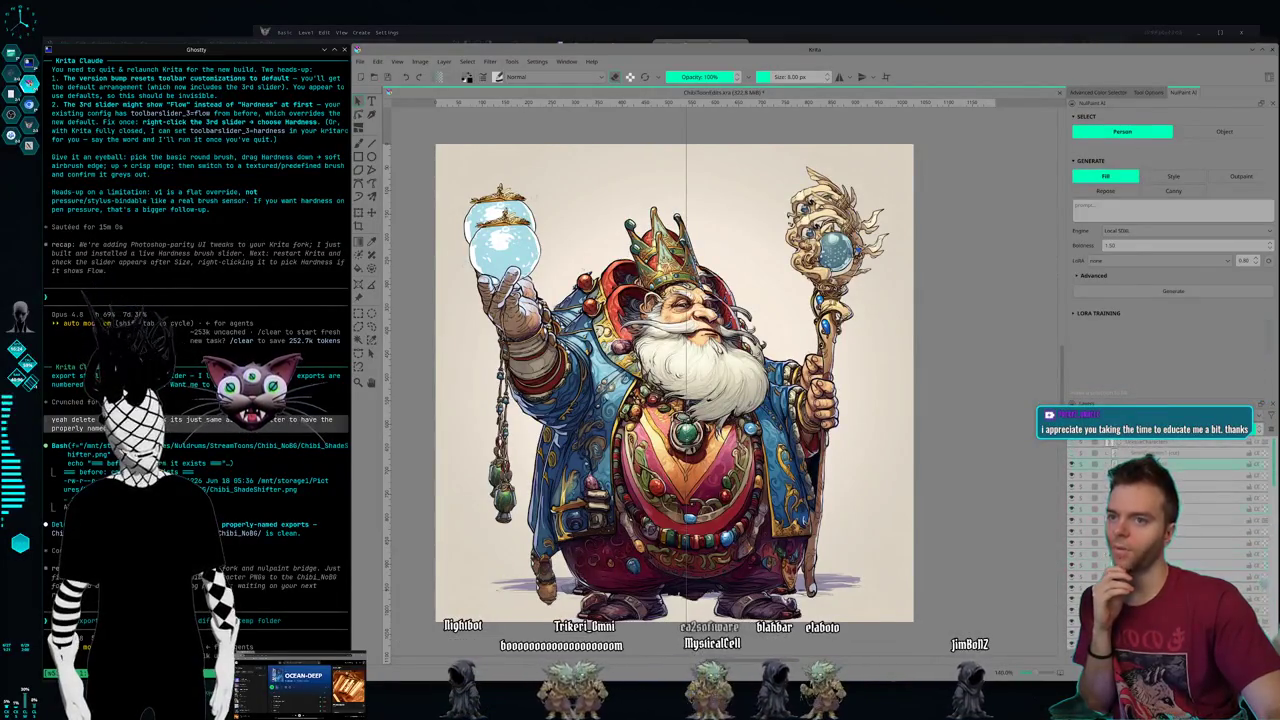
scroll(1085, 460, "down", 4)
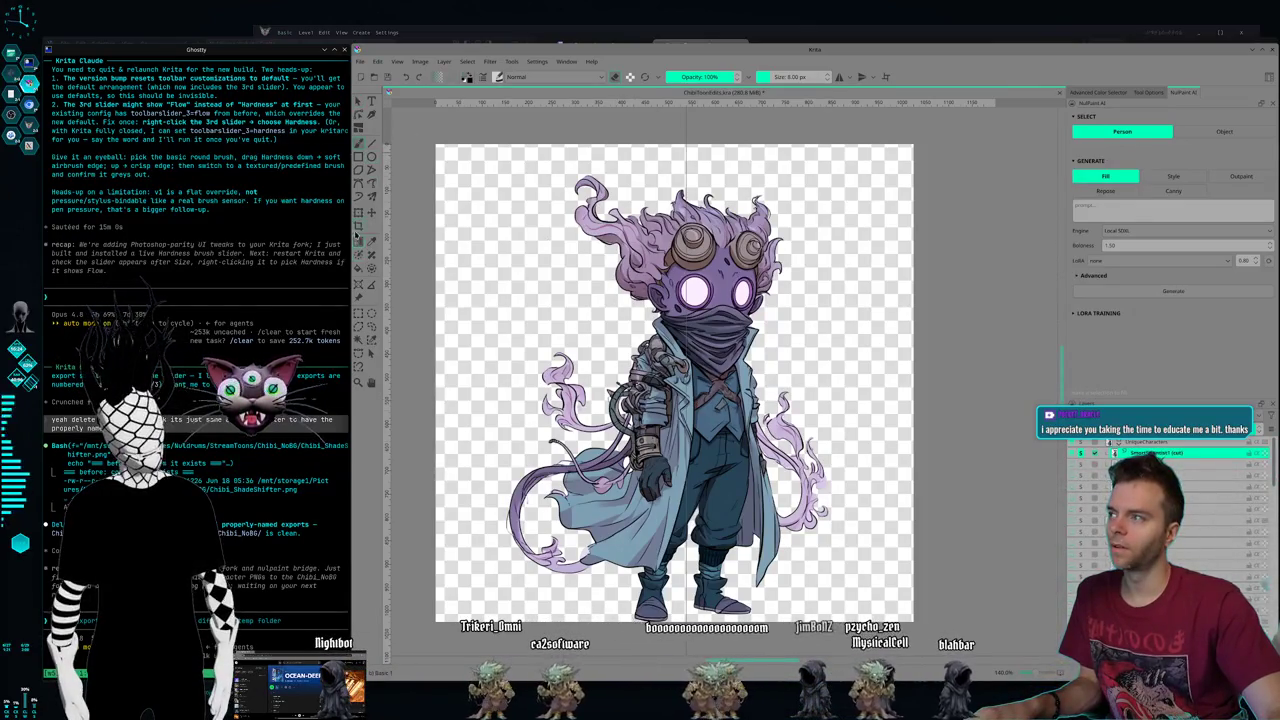
left_click(358, 213)
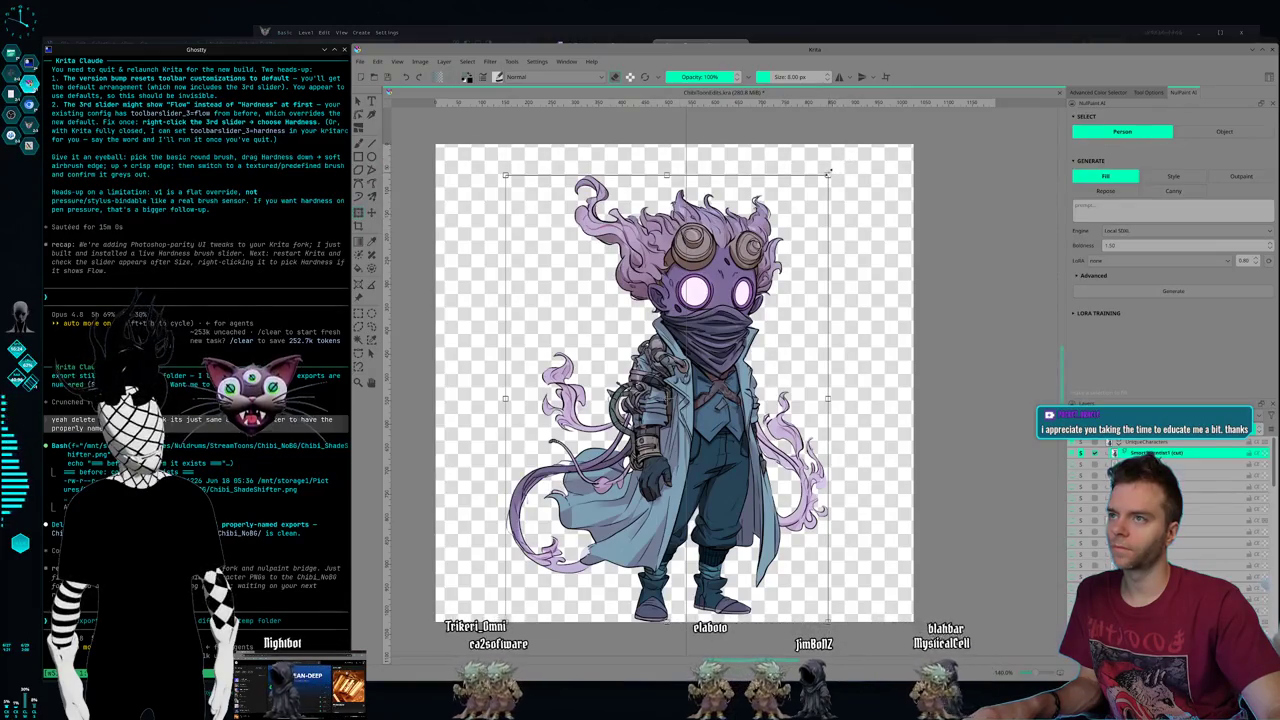
- Shrink the purple shade-shifter slightly from its top-right corner and save via File > Save
left_click_drag(834, 173, 821, 183)
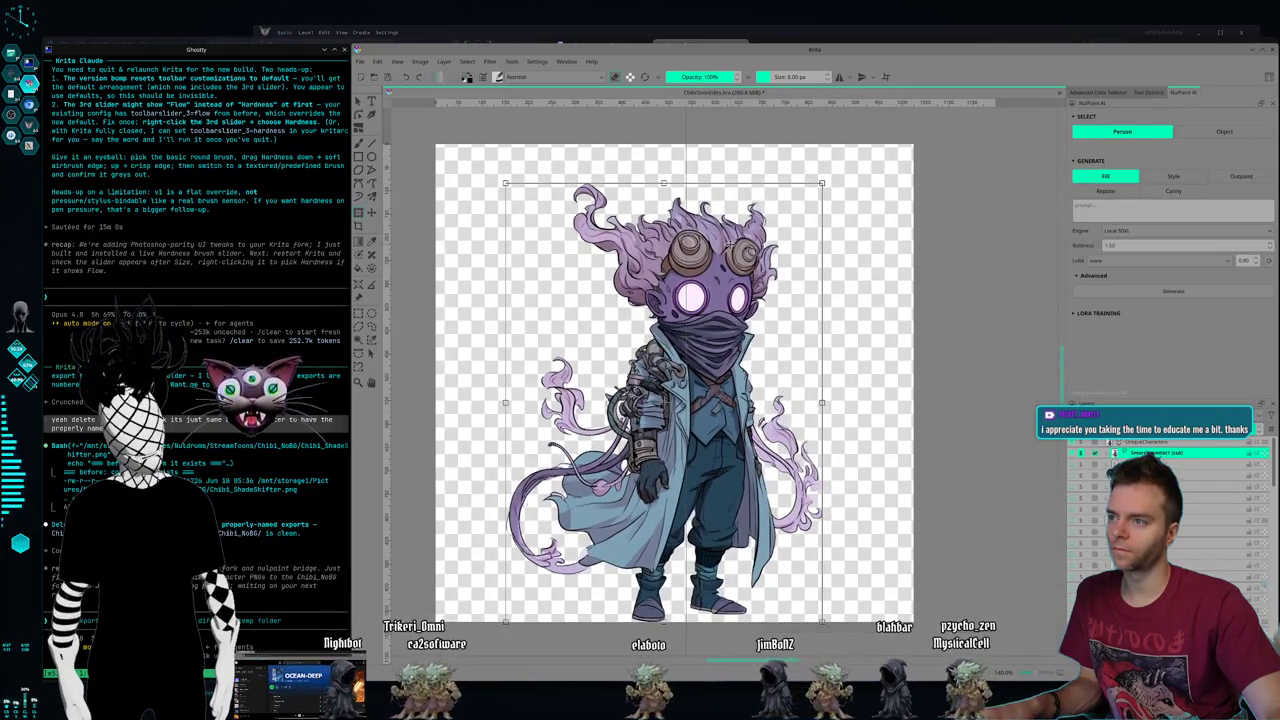
left_click(362, 61)
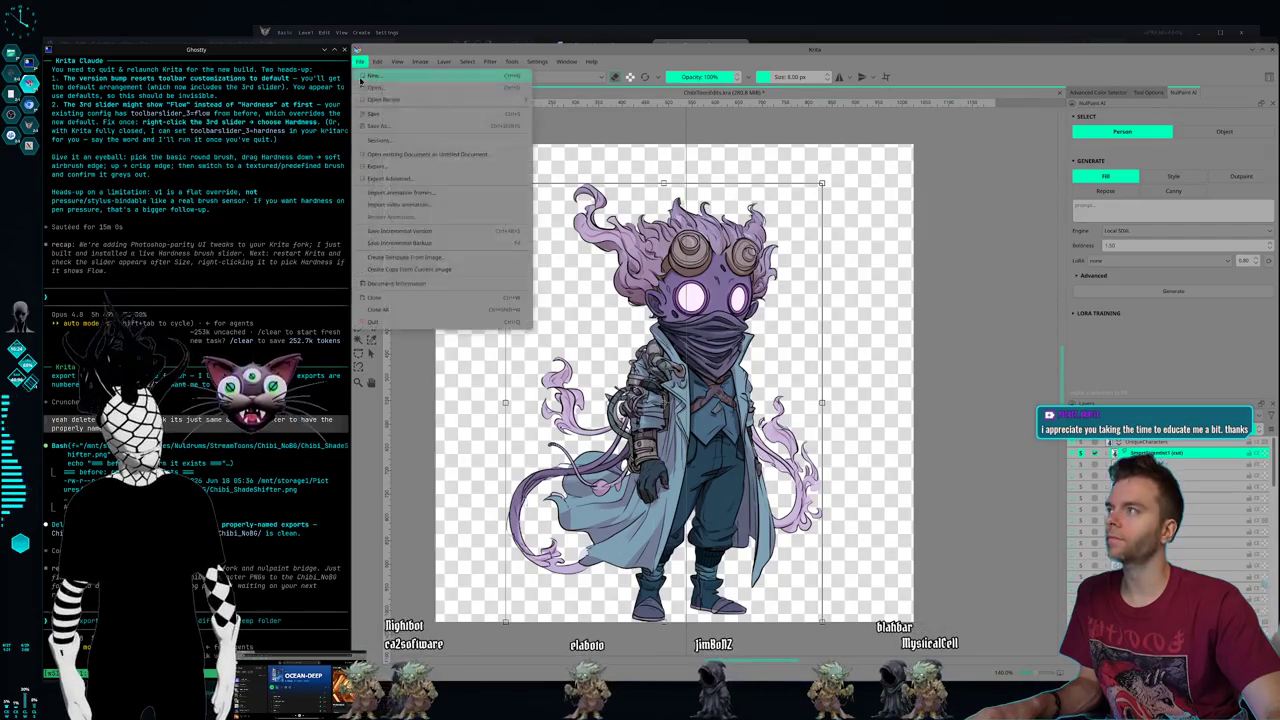
left_click(386, 116)
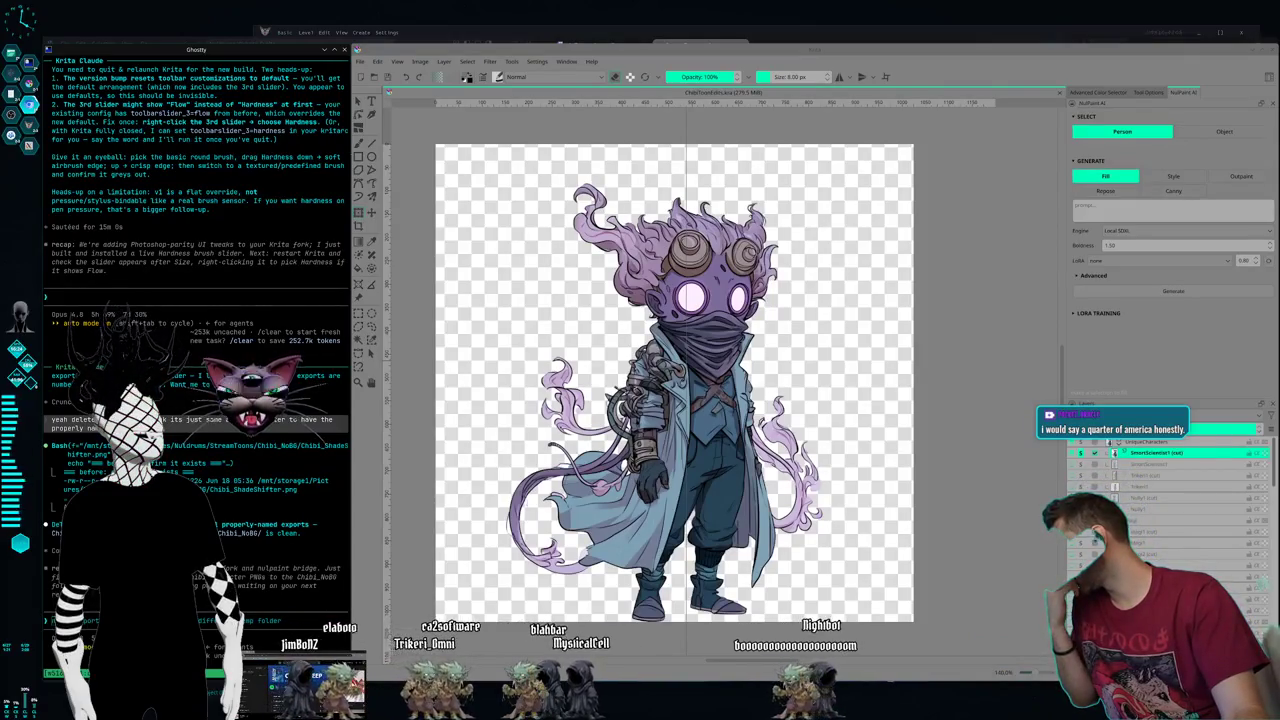
key("alt+Tab")
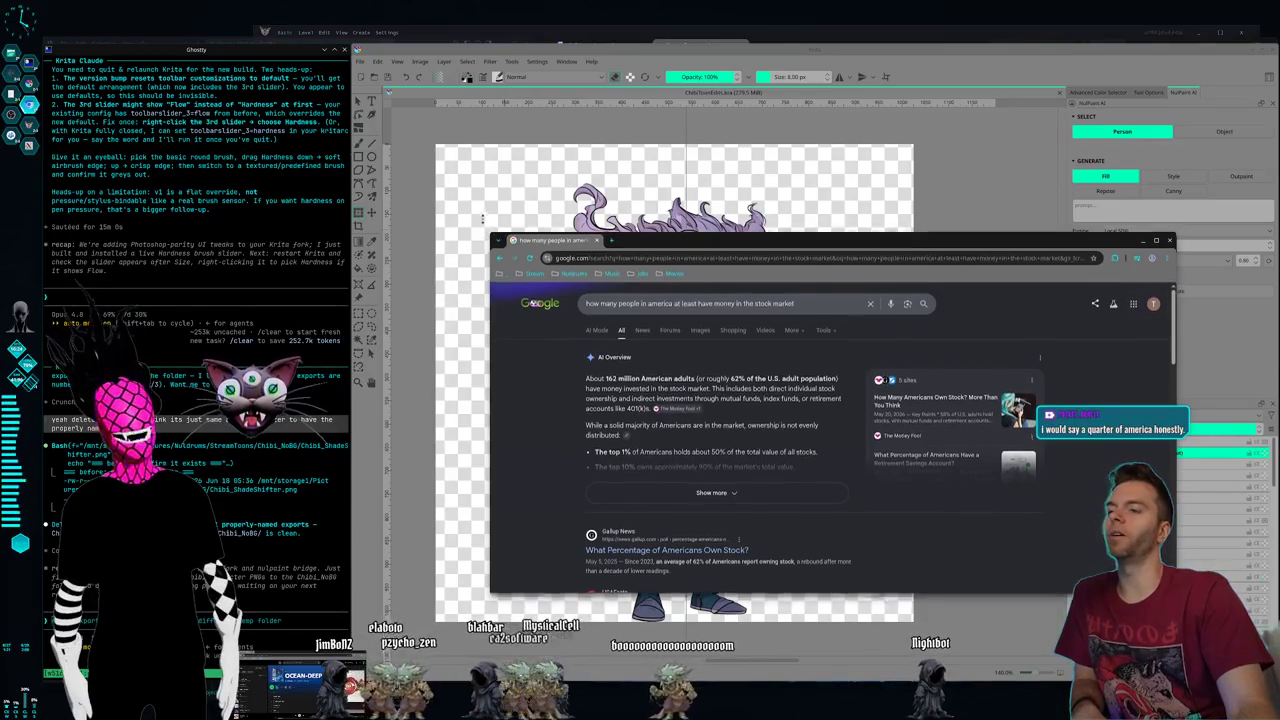
left_click_drag(493, 228, 372, 108)
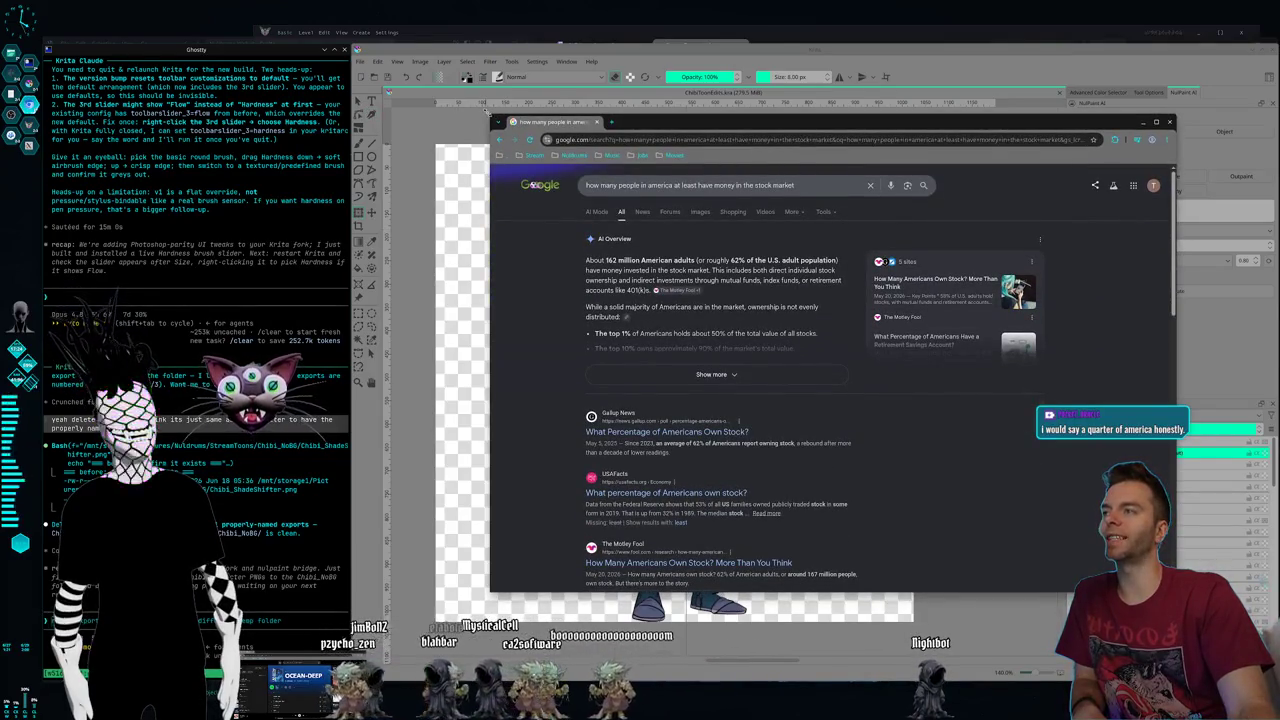
left_click_drag(488, 114, 318, 40)
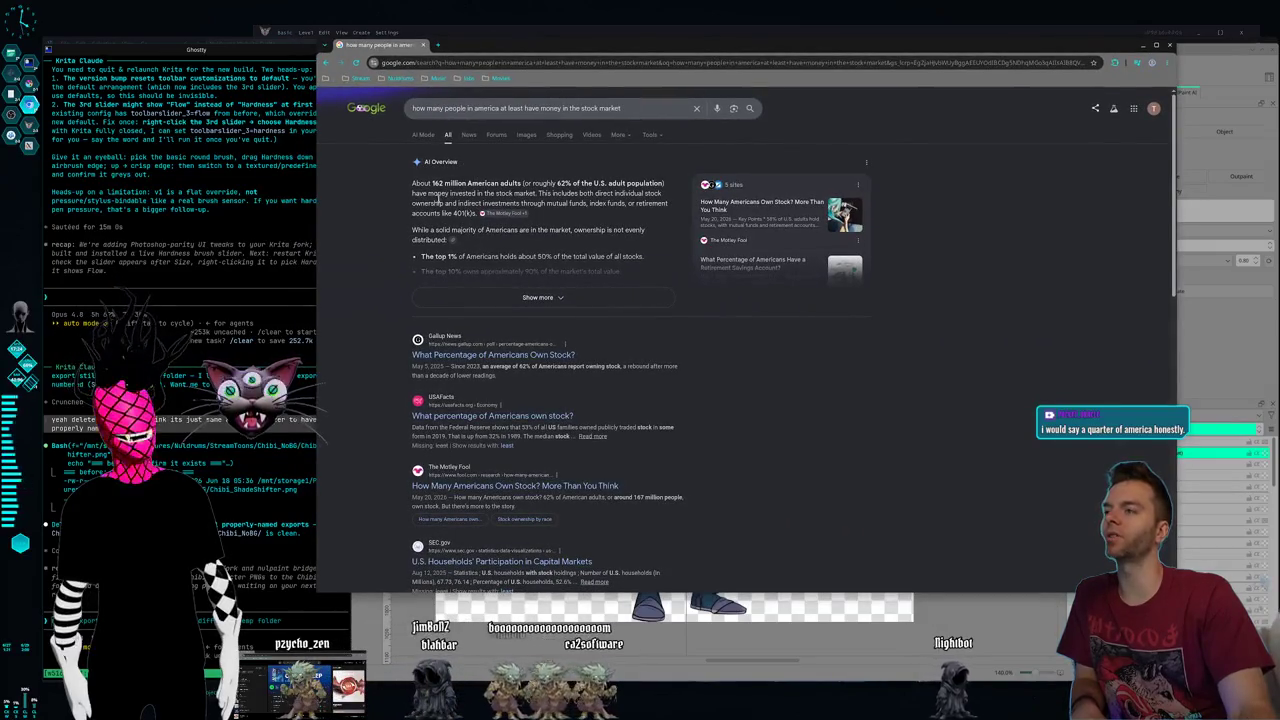
left_click_drag(411, 183, 557, 193)
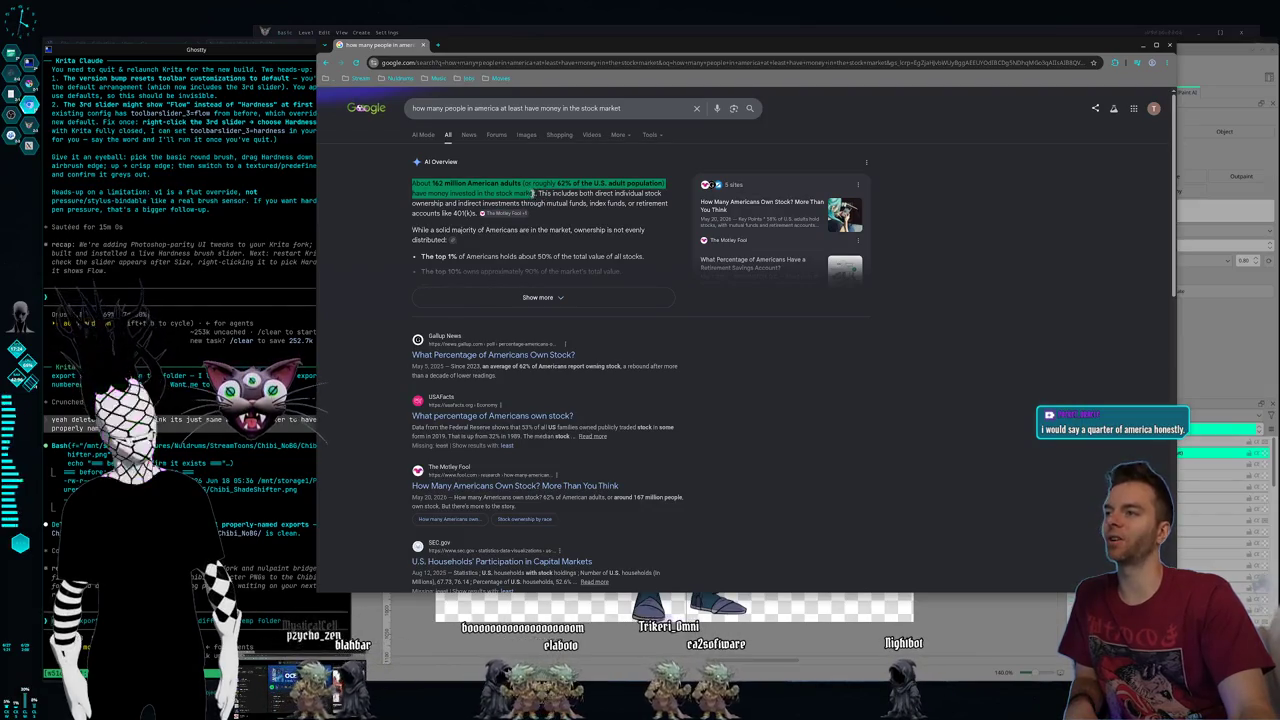
left_click(537, 194)
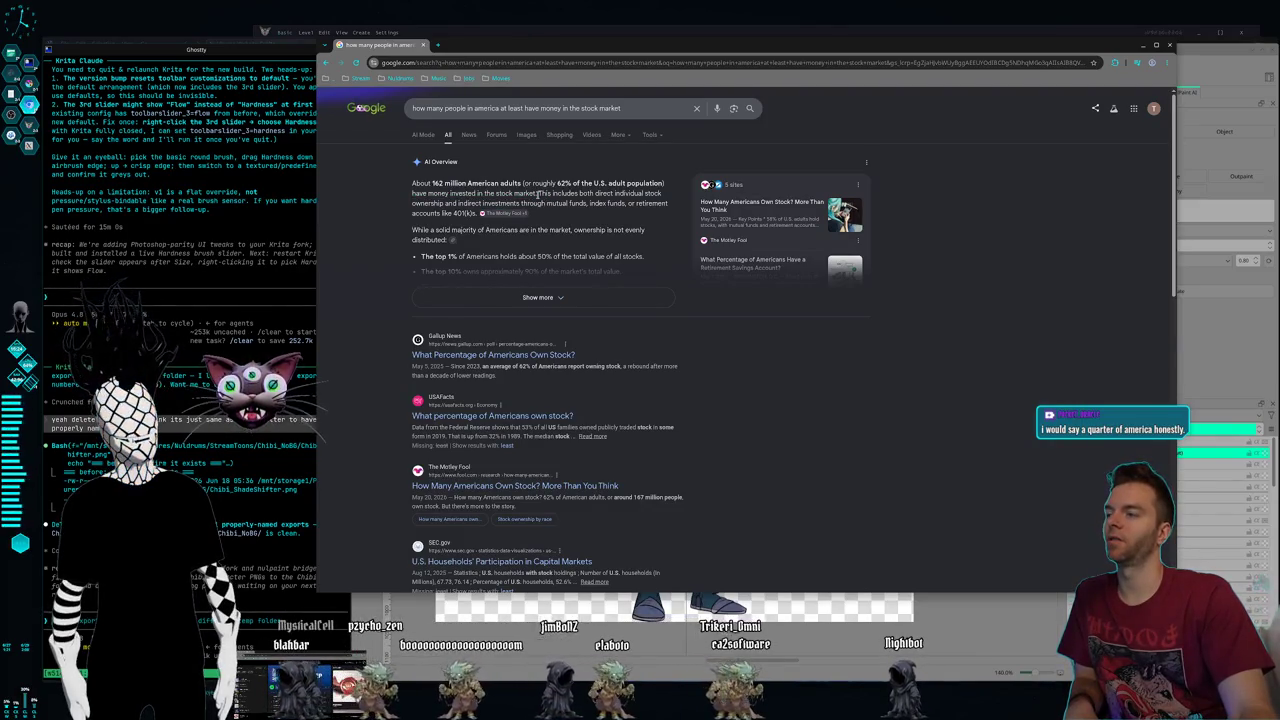
mouse_move(538, 194)
left_mouse_down()
mouse_move(468, 204)
mouse_move(664, 203)
left_mouse_up()
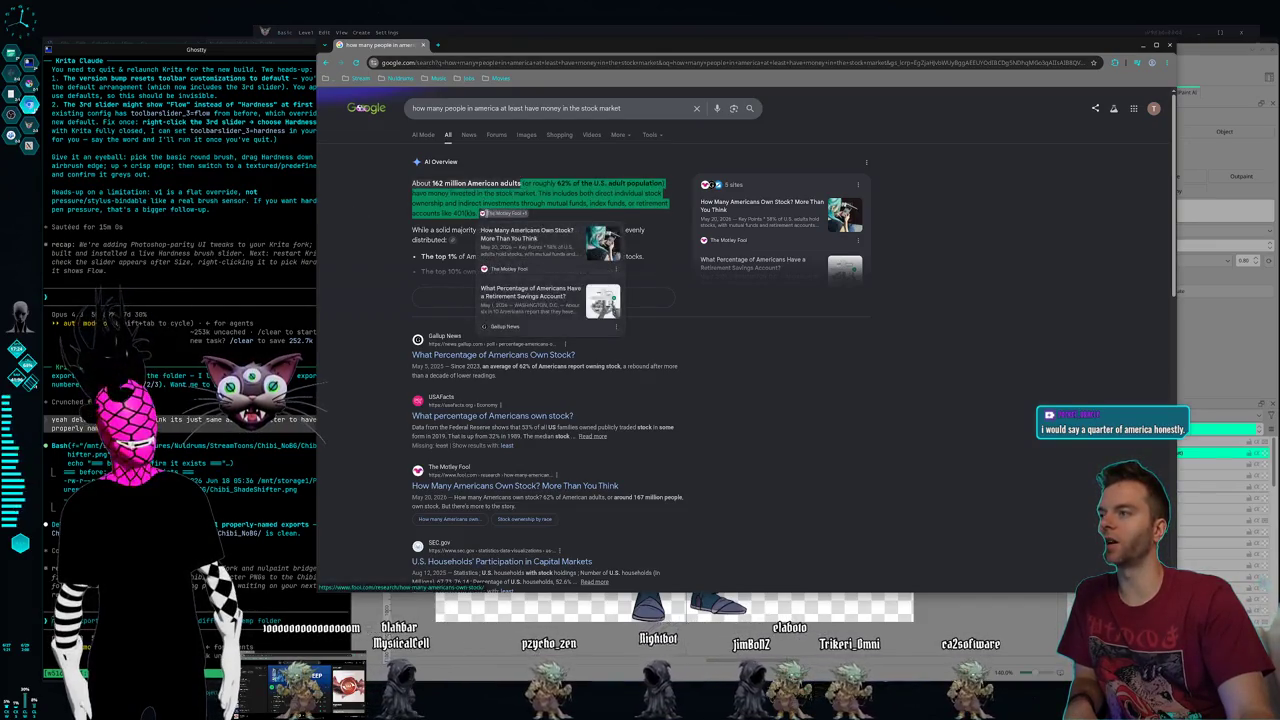
left_click(476, 193)
mouse_move(394, 190)
left_mouse_down()
mouse_move(530, 216)
mouse_move(570, 203)
left_mouse_up()
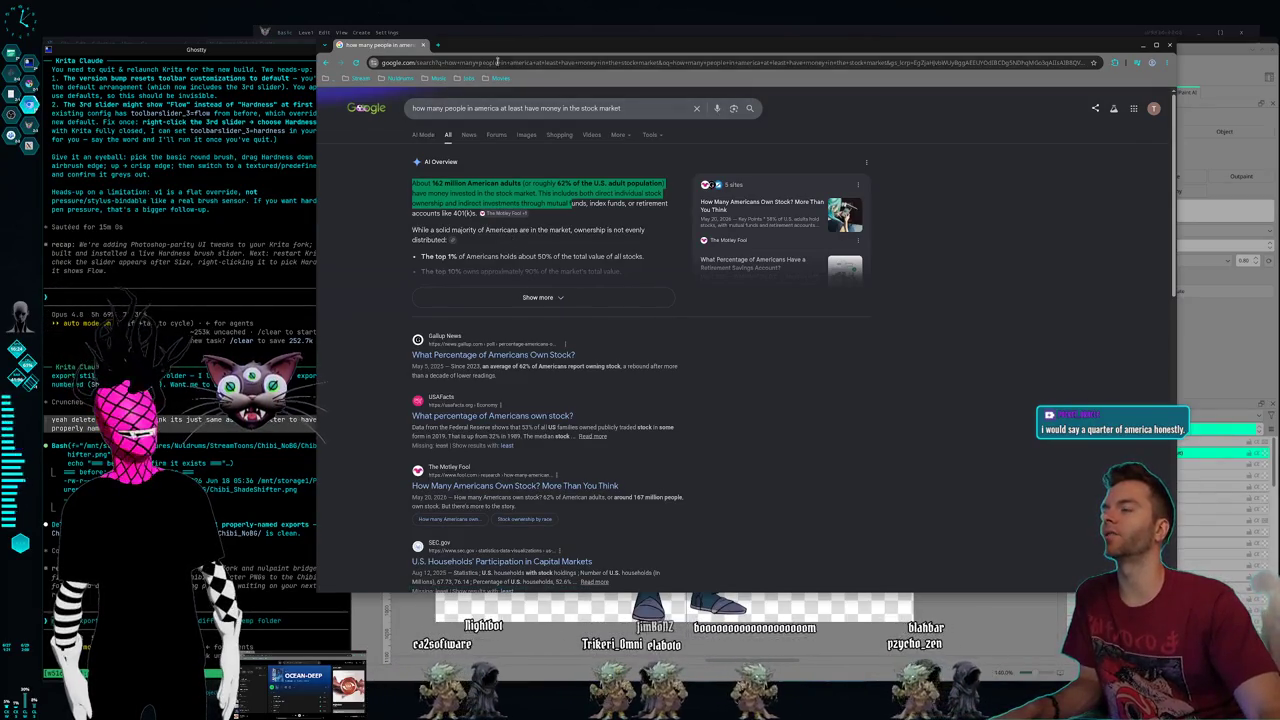
left_click_drag(520, 50, 500, 96)
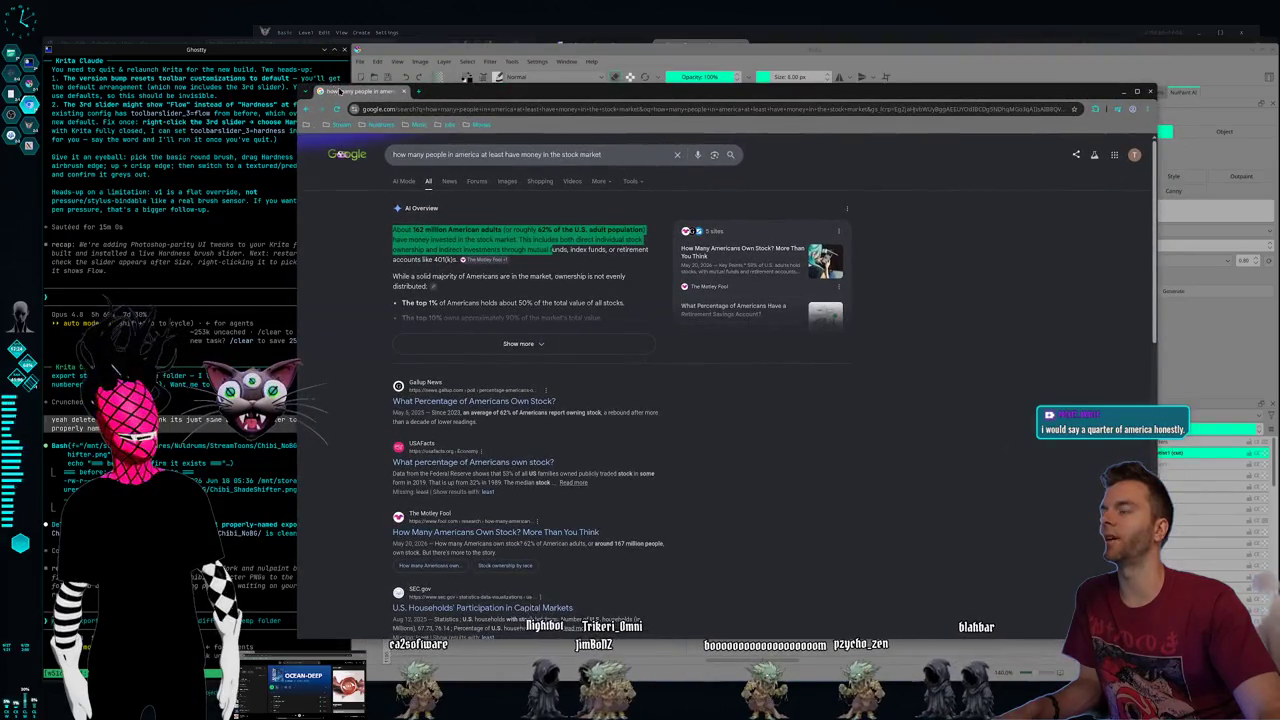
left_click(396, 80)
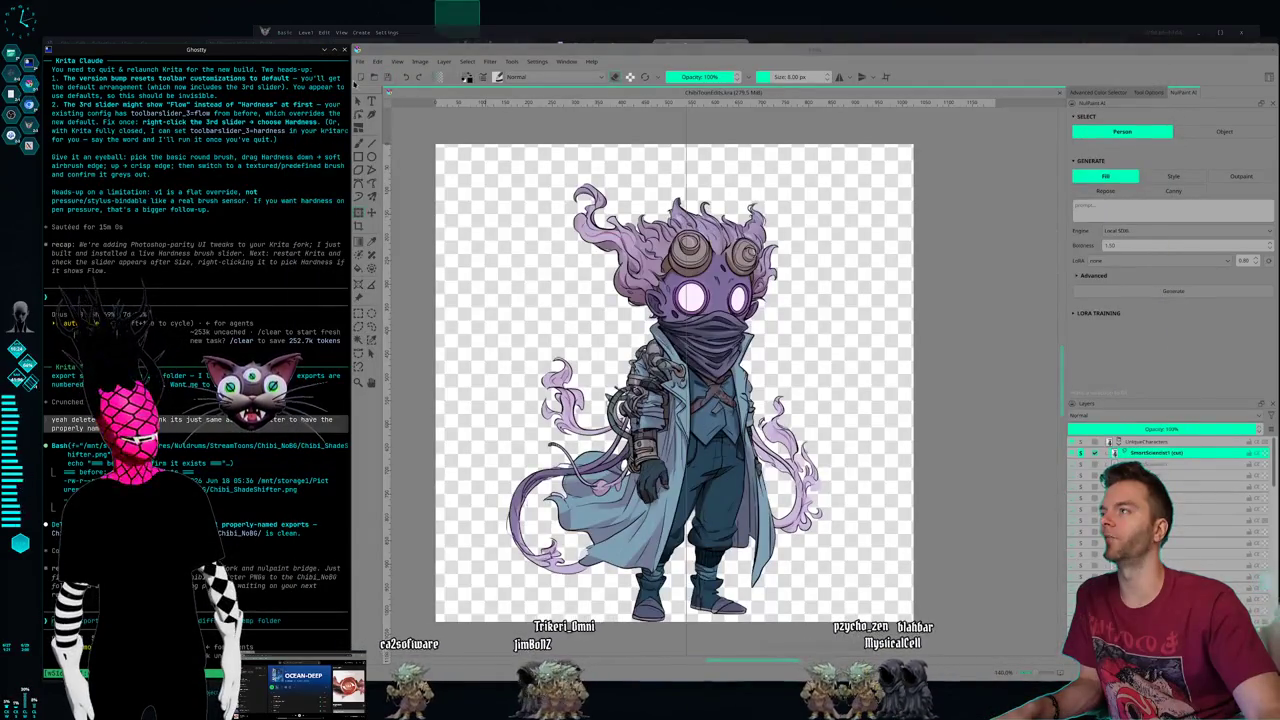
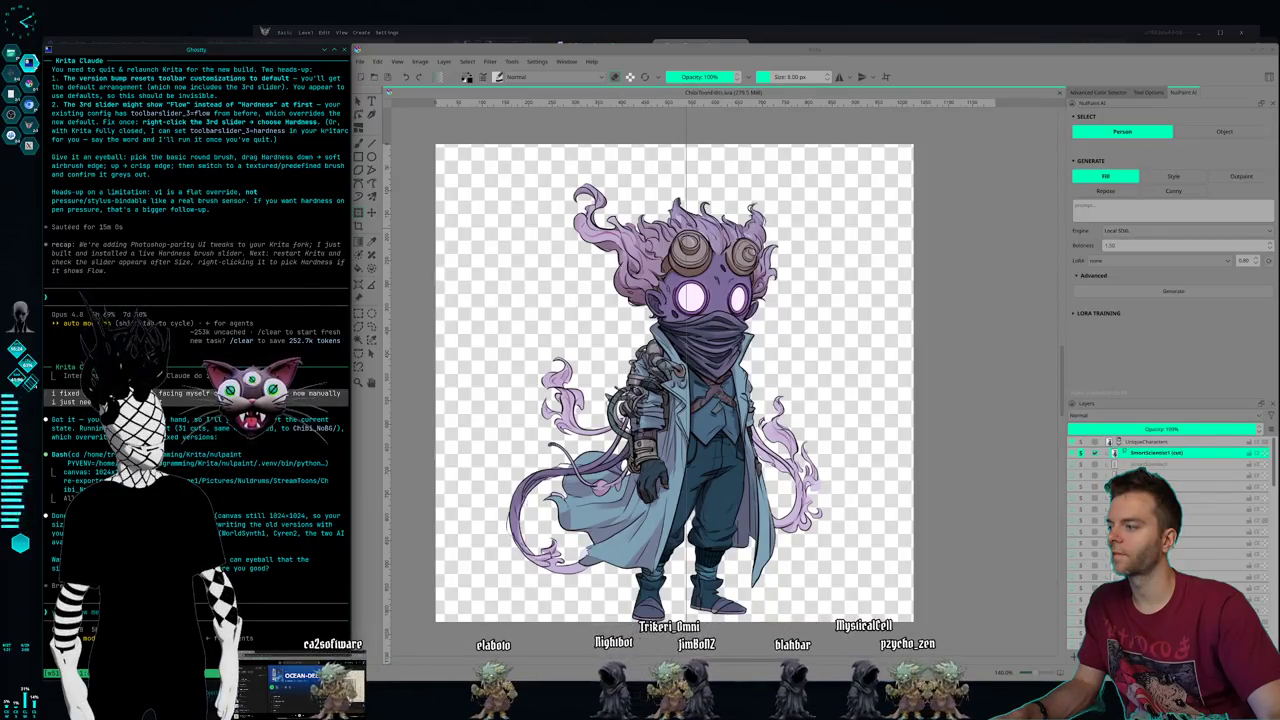
- Switch from the Krita chibi drawing to the desktop of tiled Claude terminals and file managers
key("super+2")
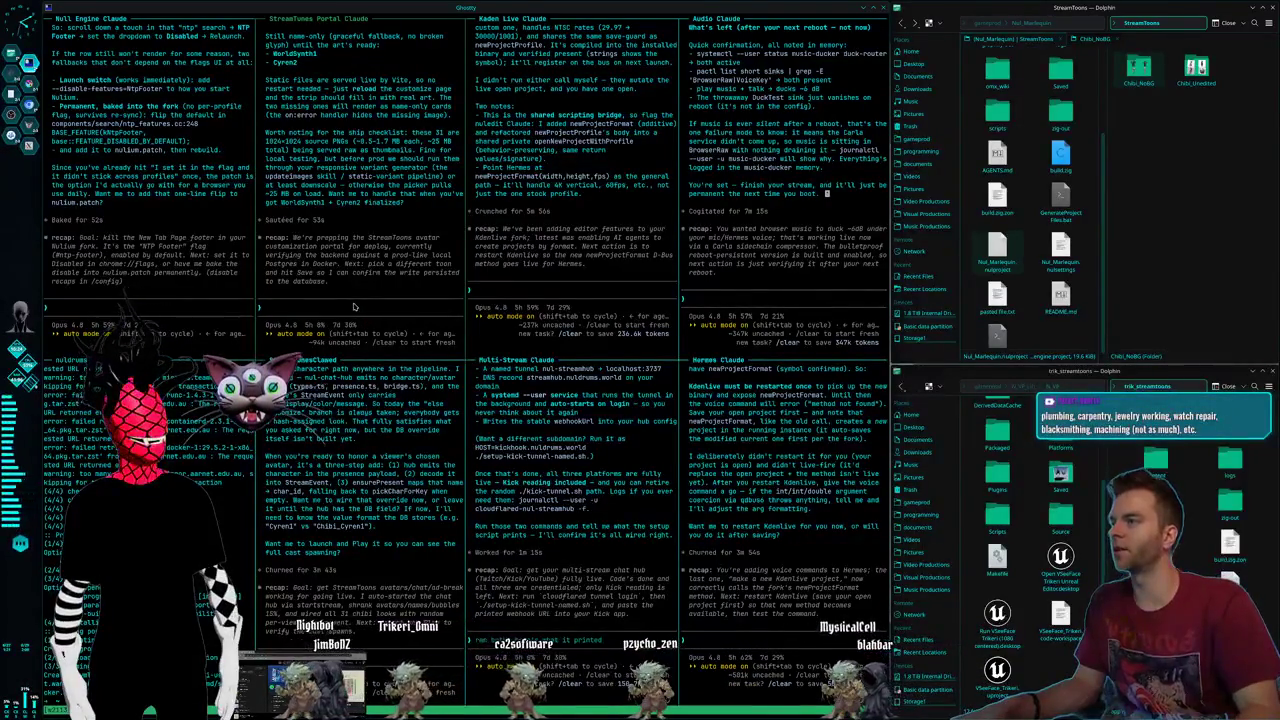
- Tell the StreamToons Portal agent all images were re-exported because some faced the wrong way
type("Hey, I just had to re-export all the images because some of them are facing the wrong size and stuff. Can you re-copy them and update it?")
key("Return")
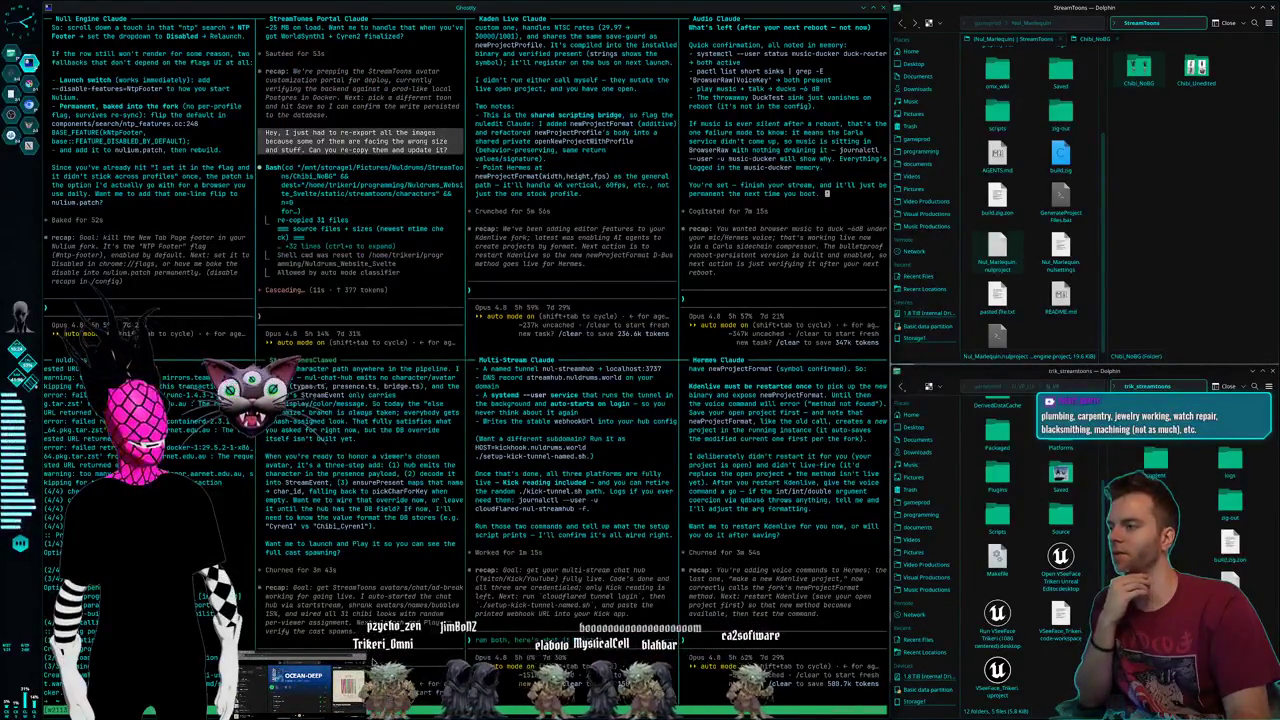
key("Return")
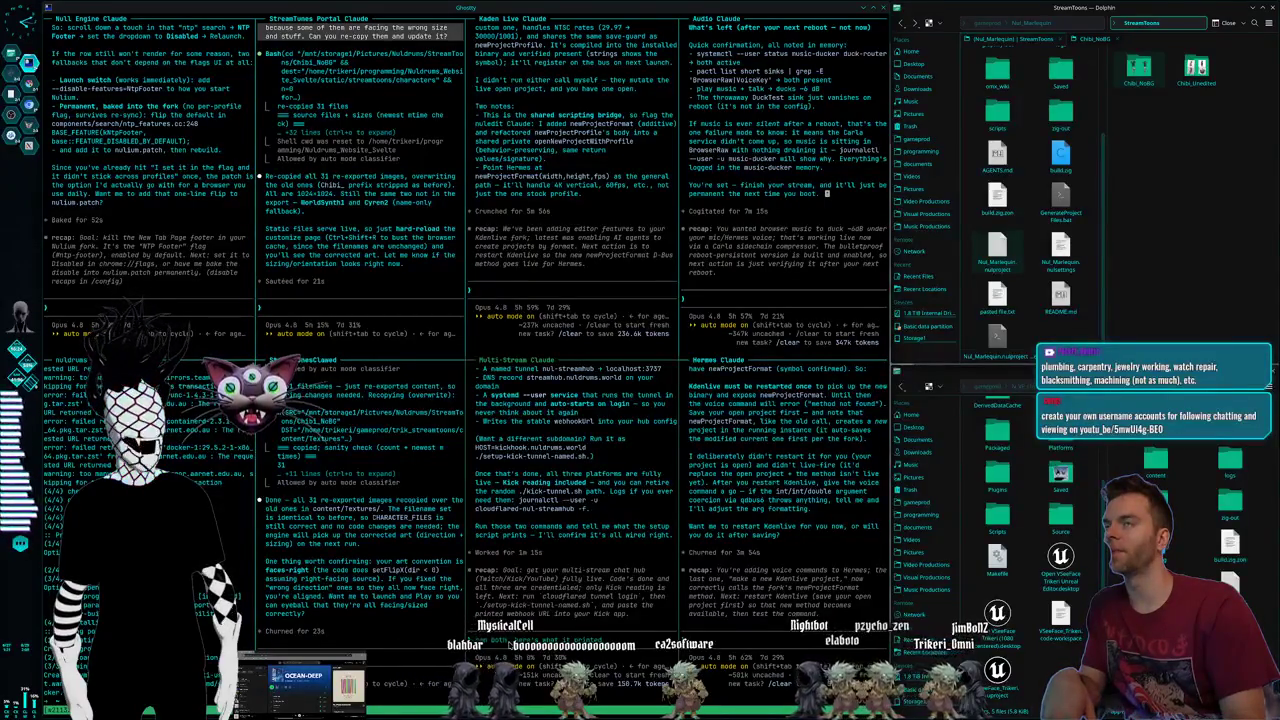
- Send the Multi-Stream agent 'ran both, here's a print' with the pasted command output
type("ran both, here's a print")
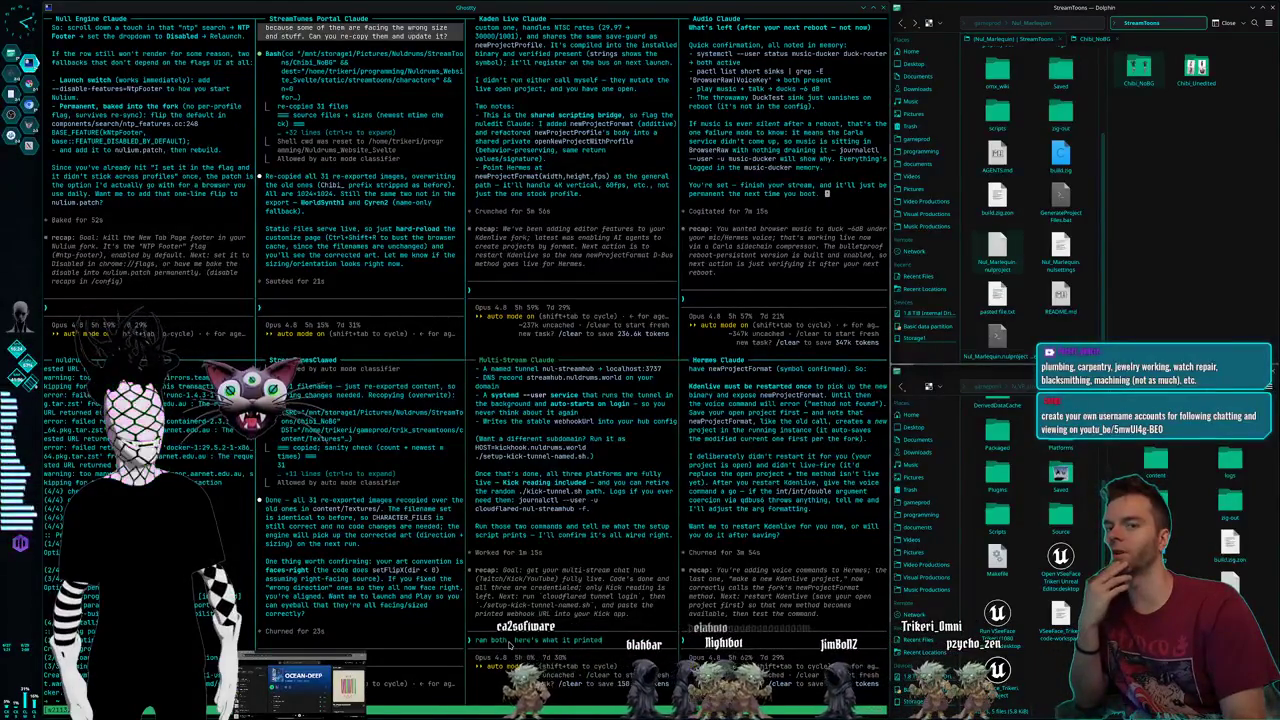
key("ctrl+shift+v")
key("Return")
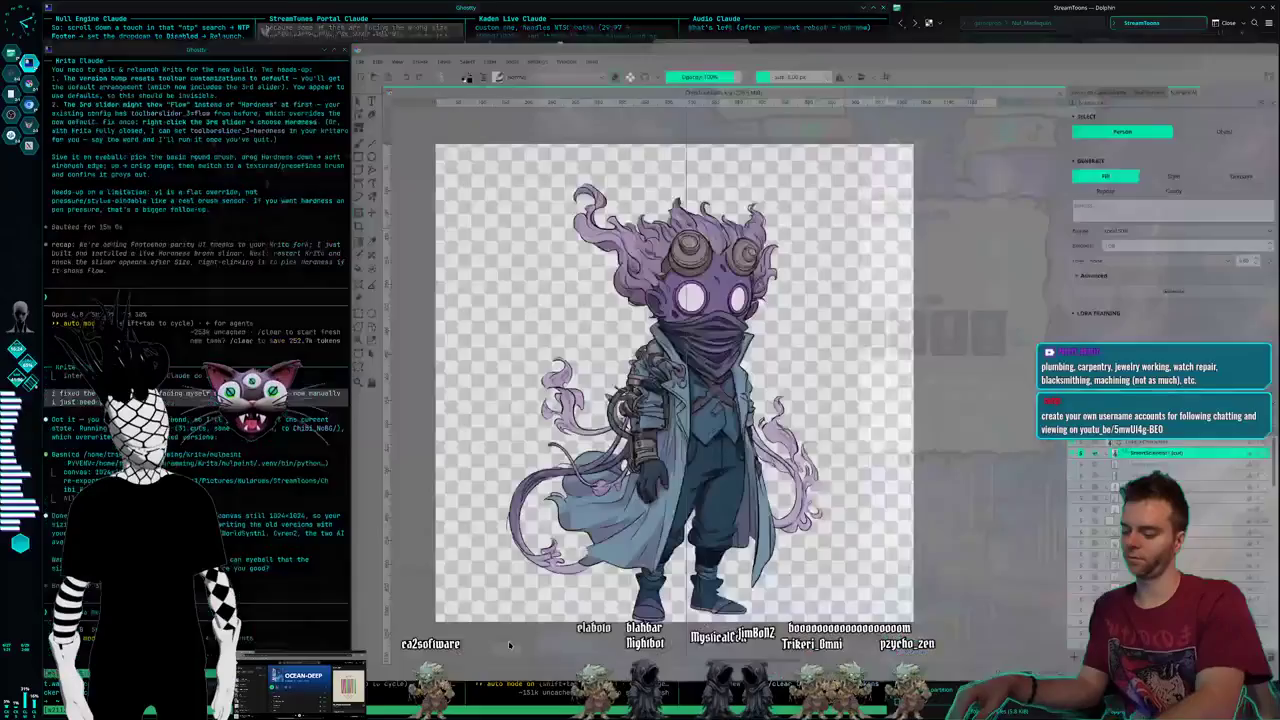
- Cycle workspaces past Krita to the VSCodium and StreamToons browser desktop
key("super+2")
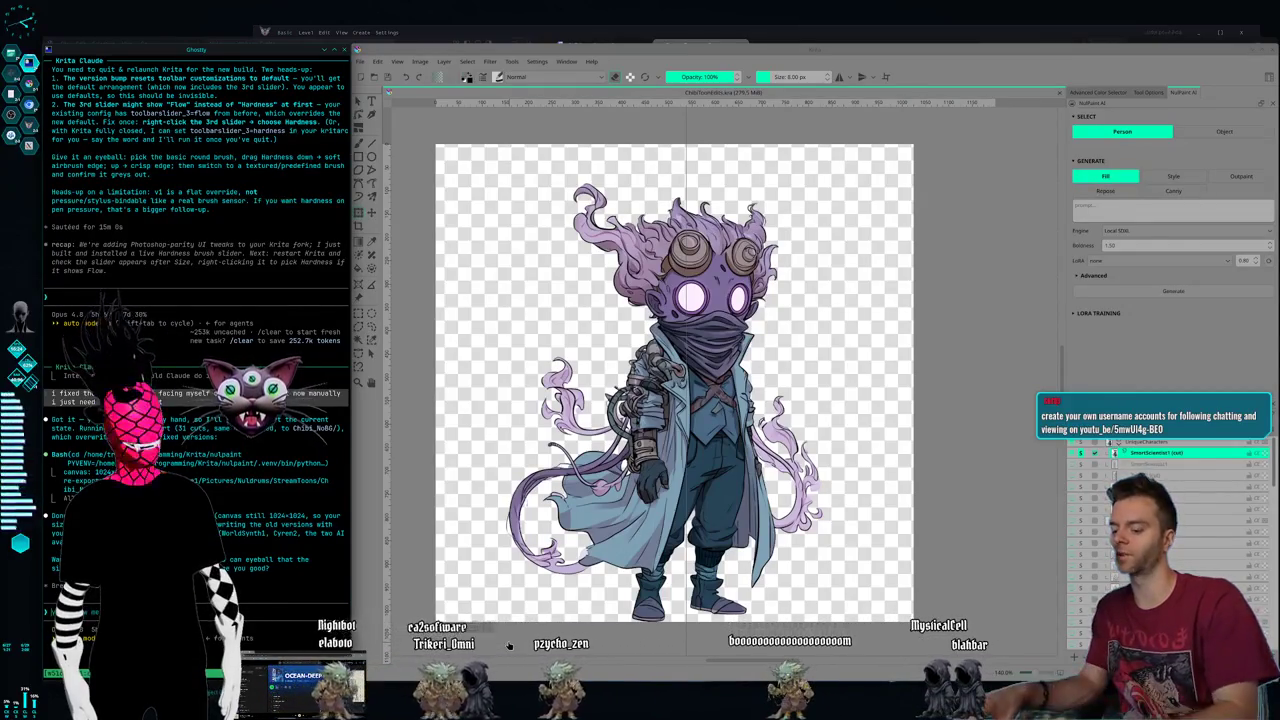
key("super+2")
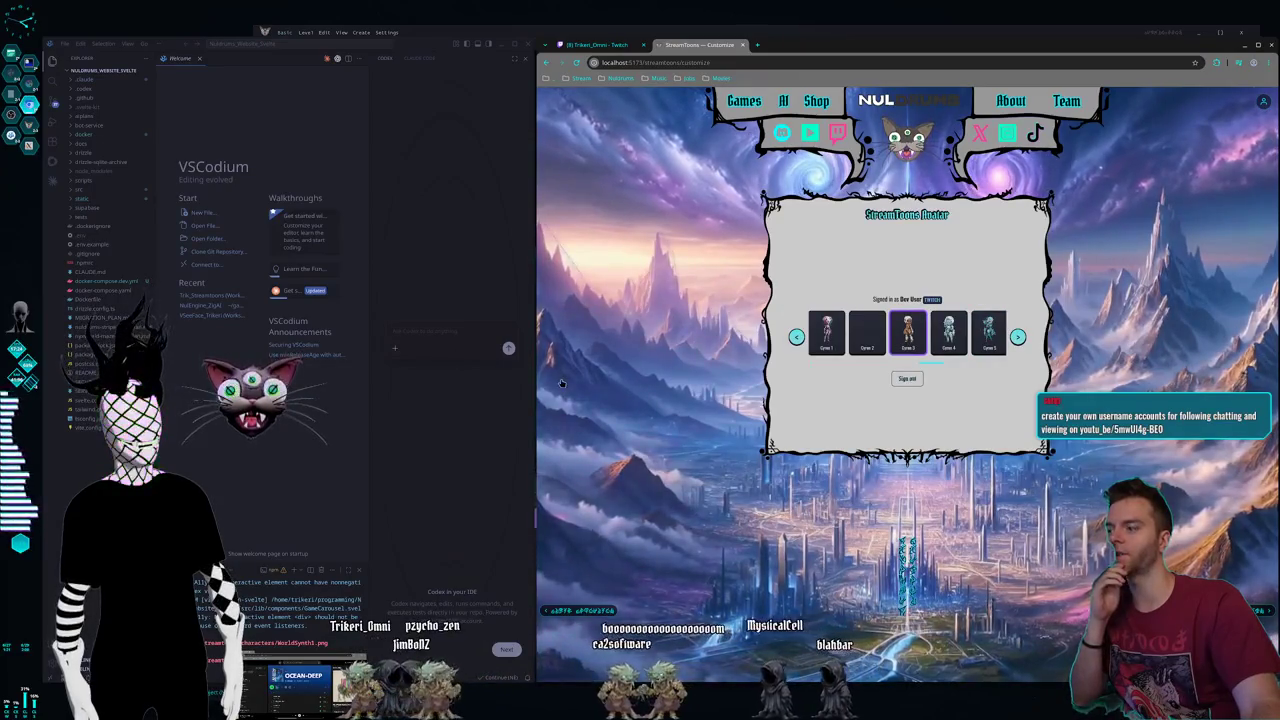
- Find the browser workspace and reload the StreamToons avatar customisation page
key("super+1")
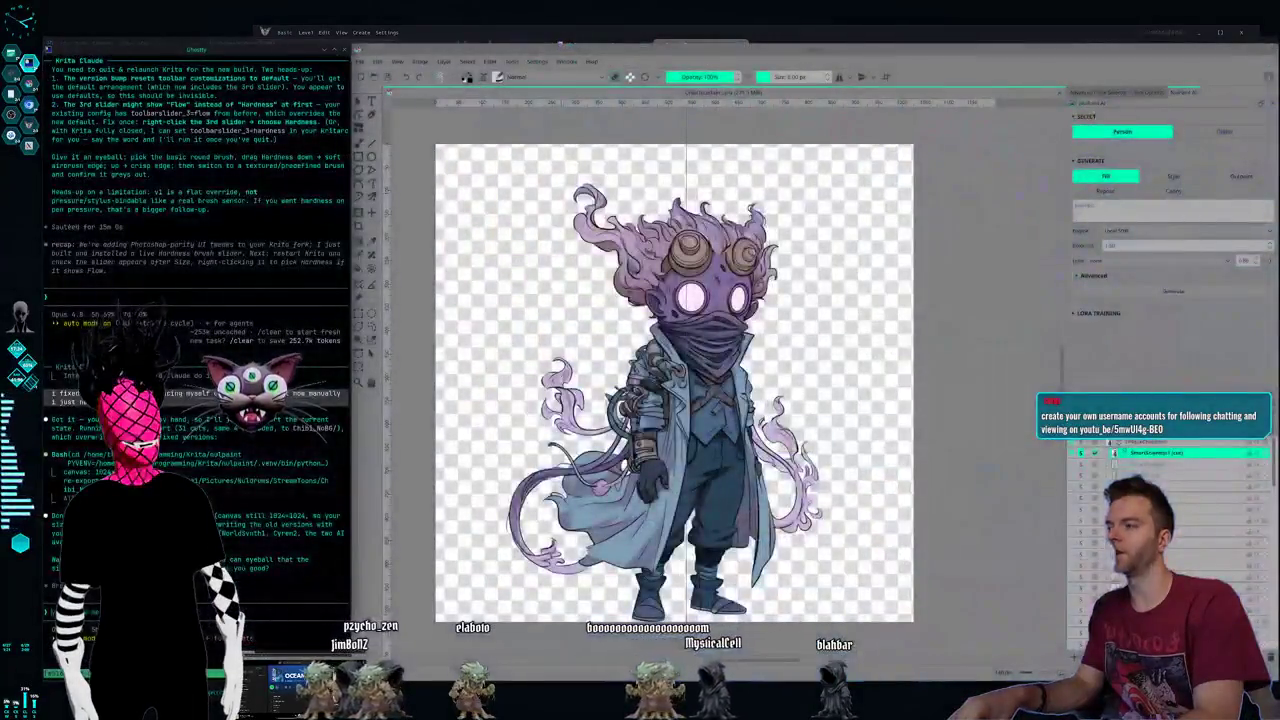
key("super+3")
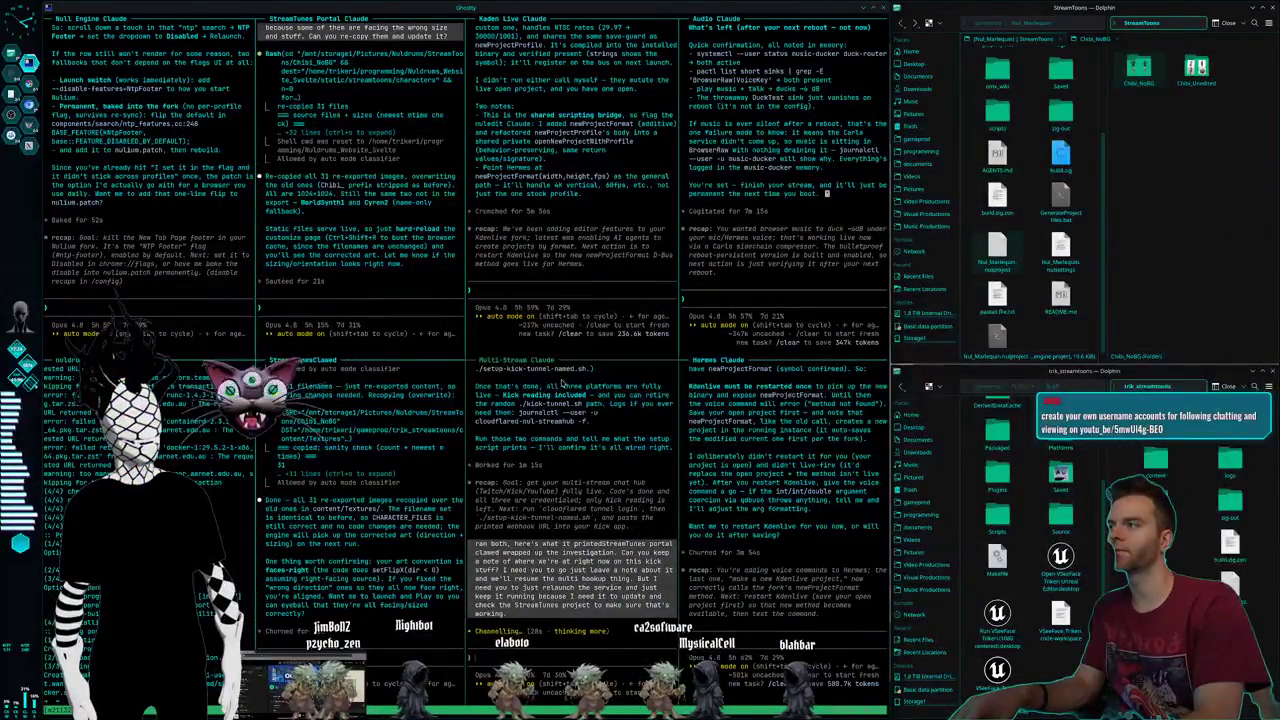
key("super+2")
key("super+1")
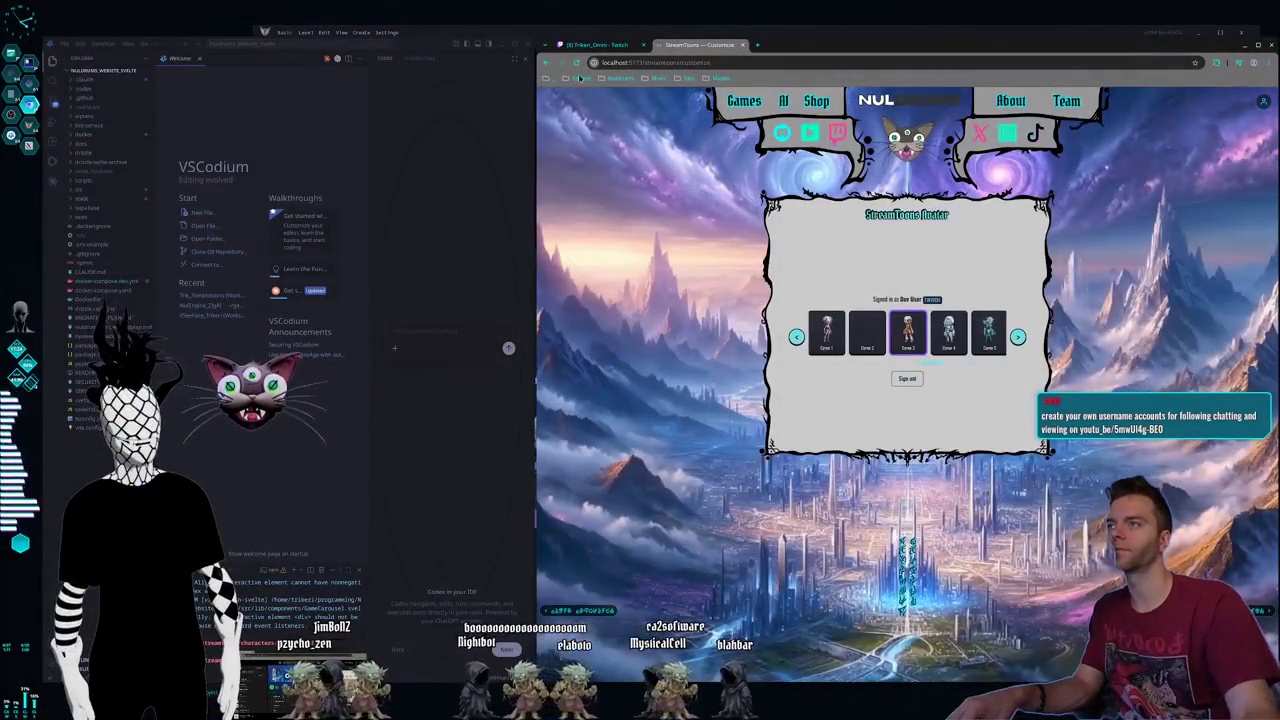
left_click(578, 63)
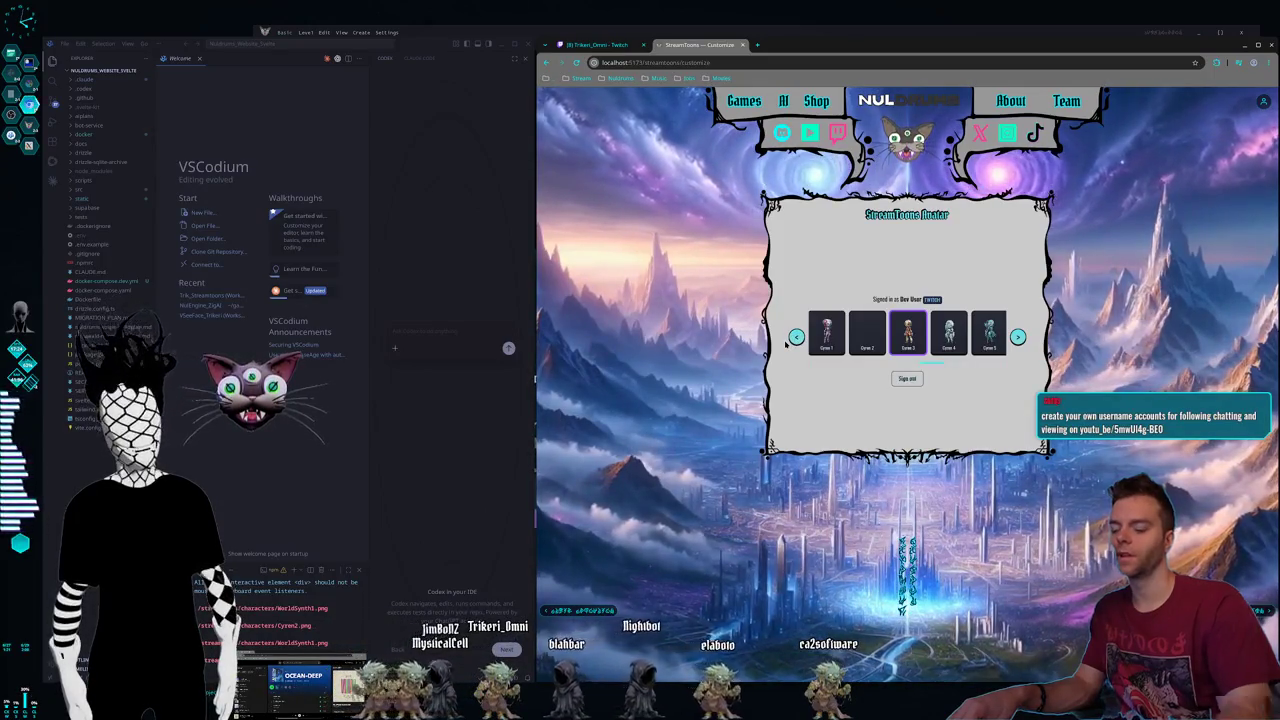
- Cycle workspaces back to the Krita character drawing
key("super+3")
key("super+2")
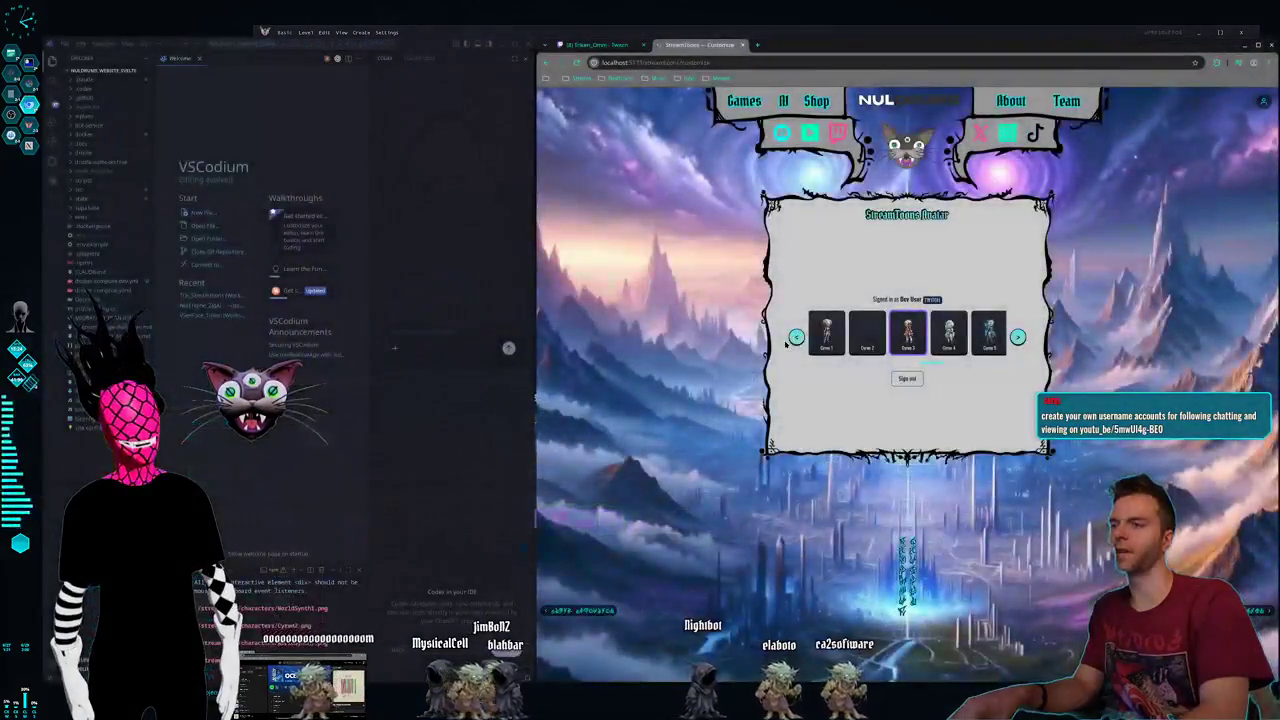
key("super+4")
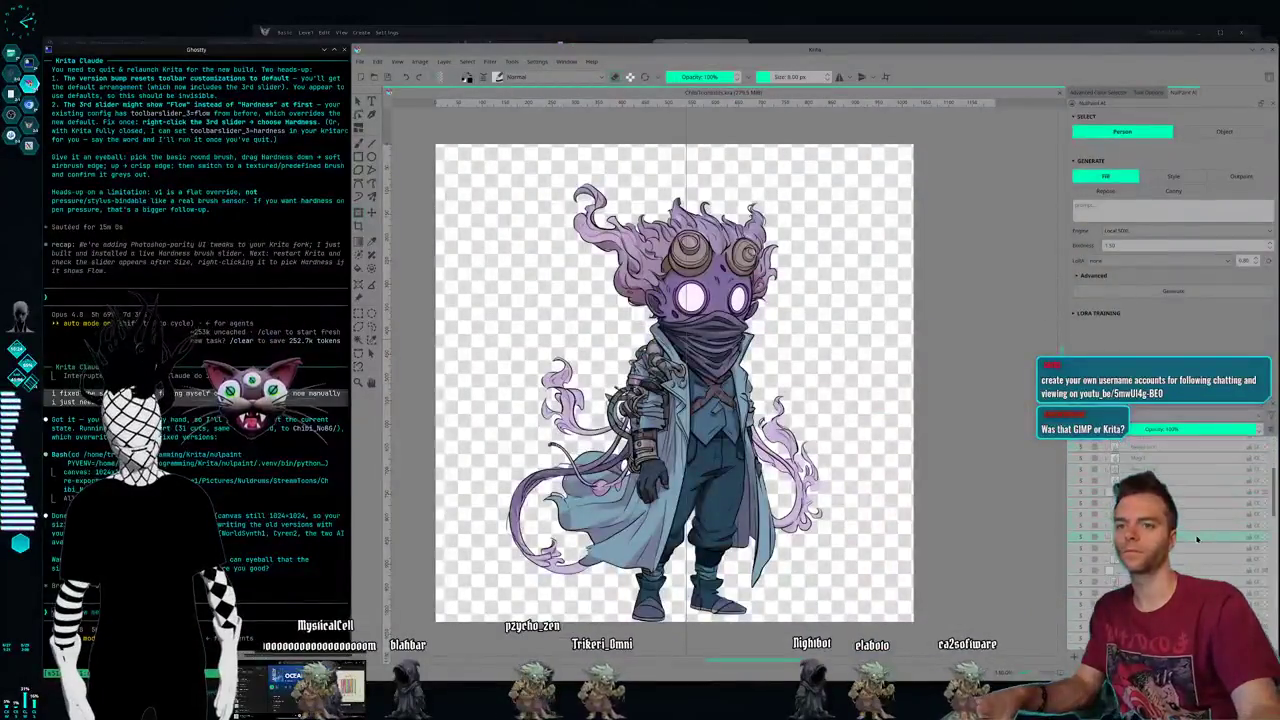
- Show the hidden robot girl layer and hide the purple character layer
scroll(1165, 520, "down", 3)
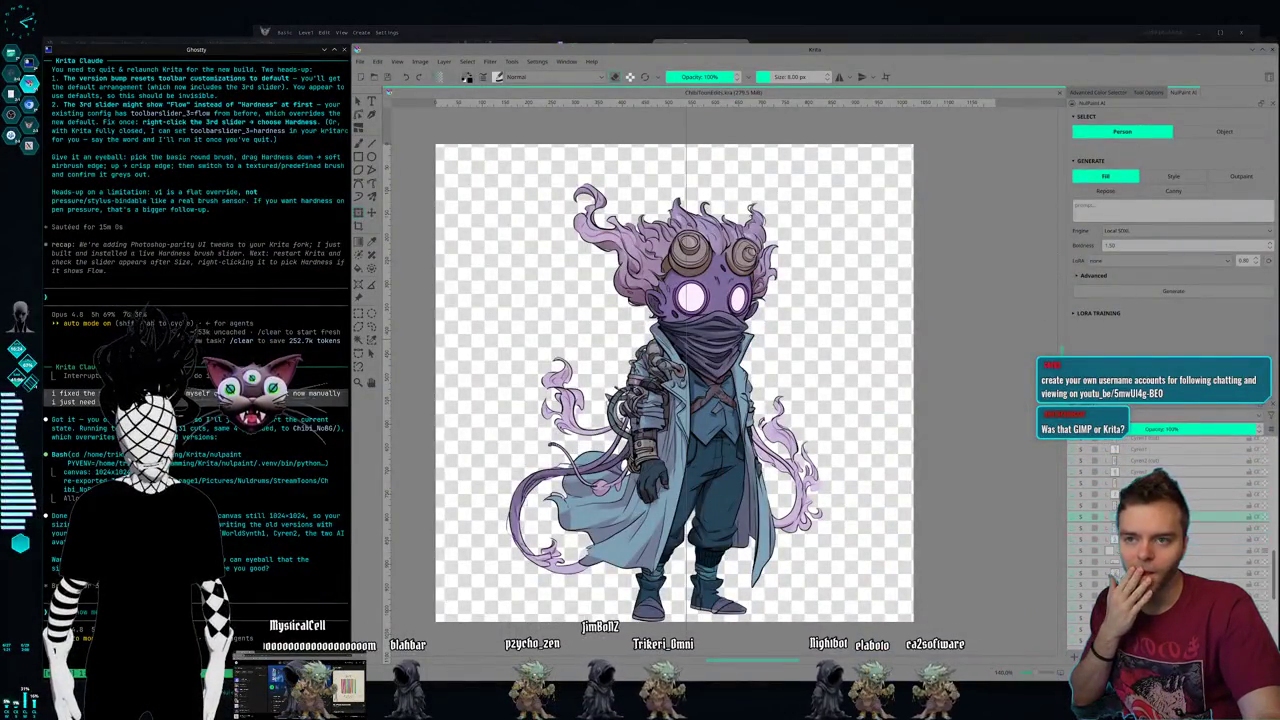
left_click(1080, 507)
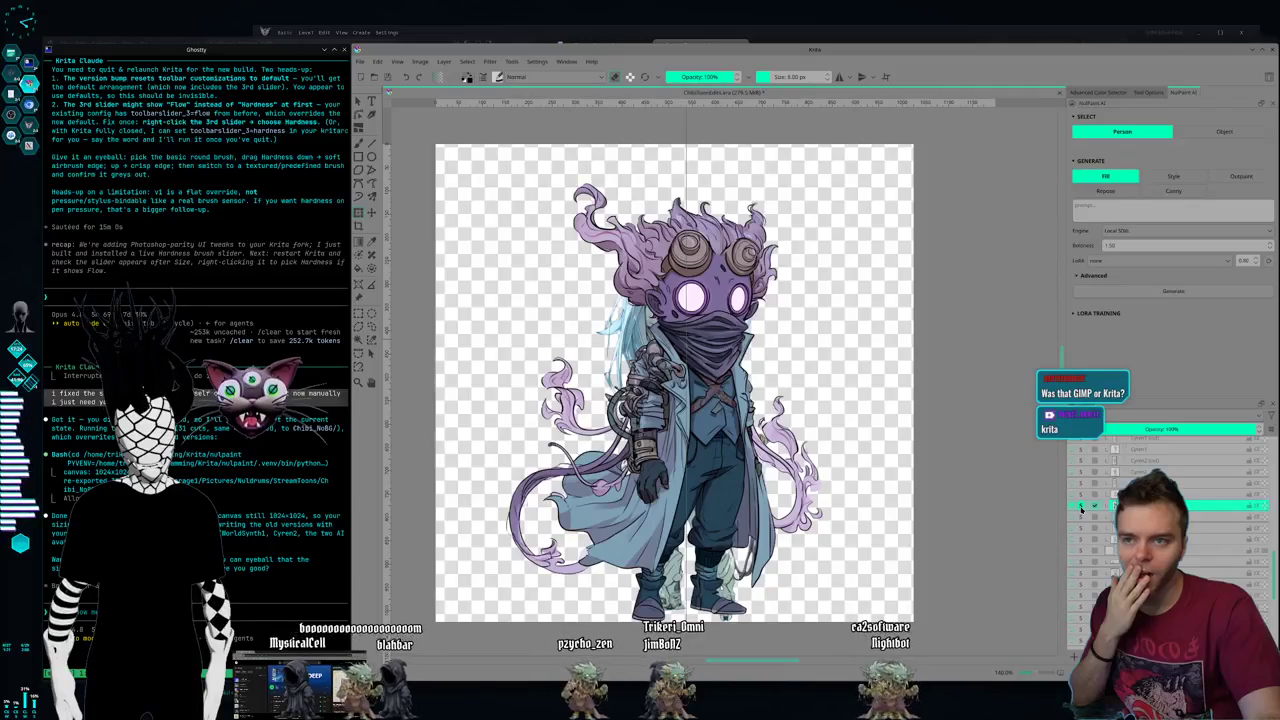
scroll(1084, 507, "up", 3)
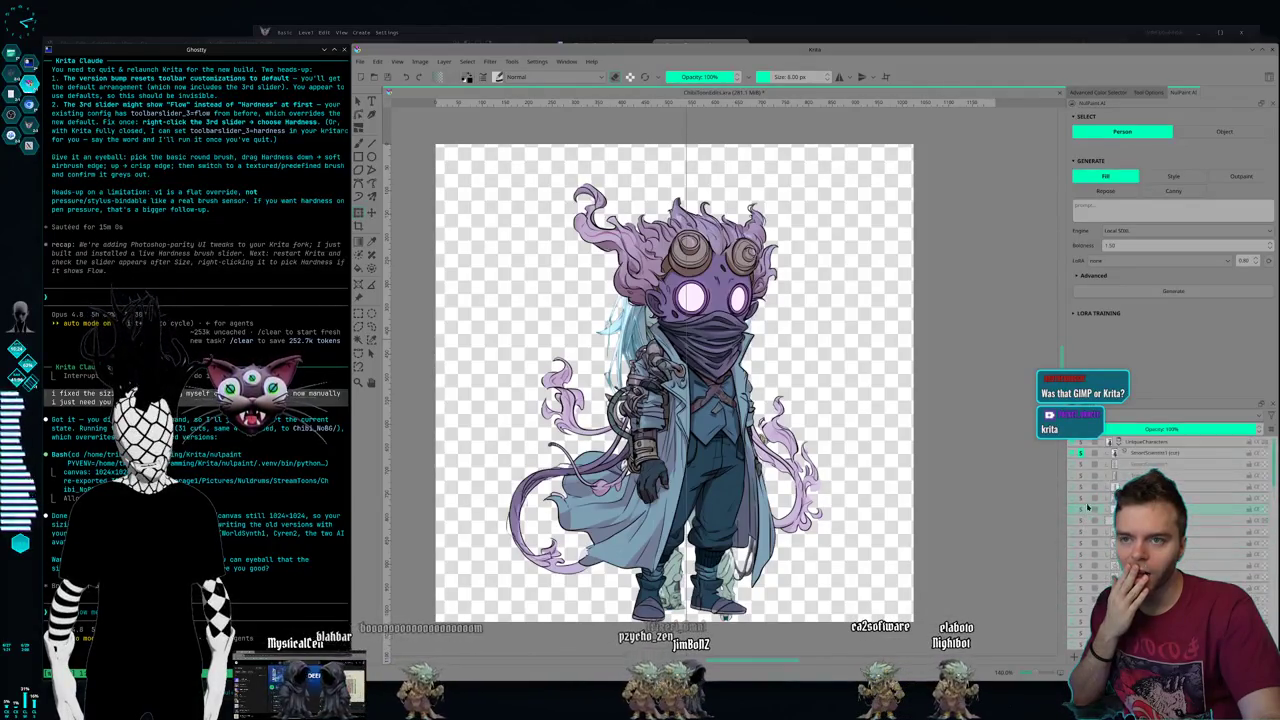
left_click(1081, 453)
scroll(1081, 470, "down", 2)
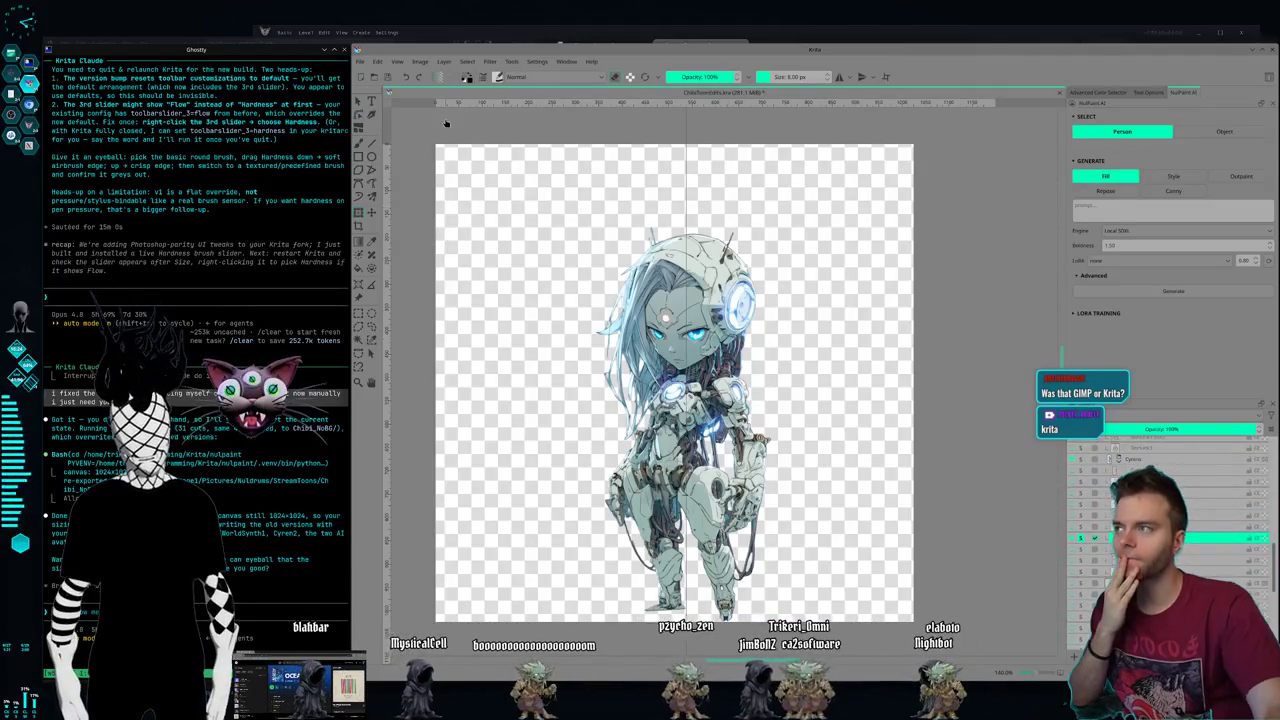
- Mirror the robot girl horizontally, shift her slightly right, apply, and return to the avatar page
right_click(665, 318)
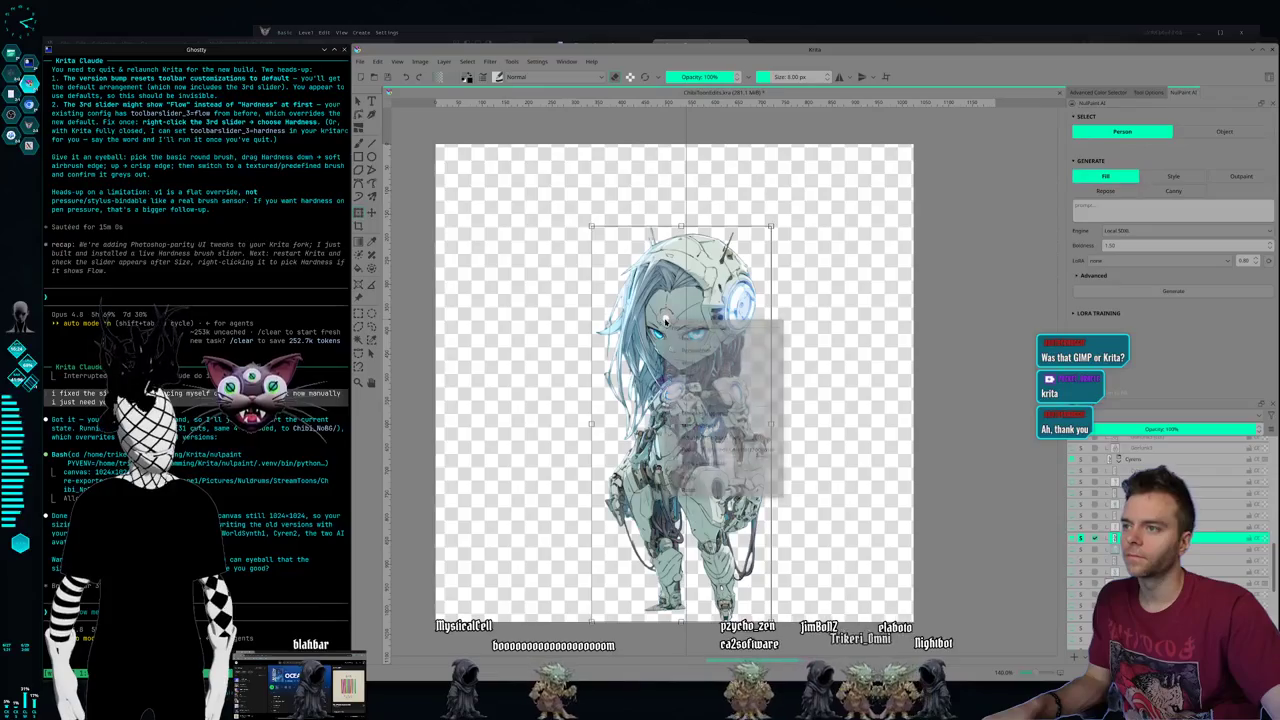
left_click(686, 416)
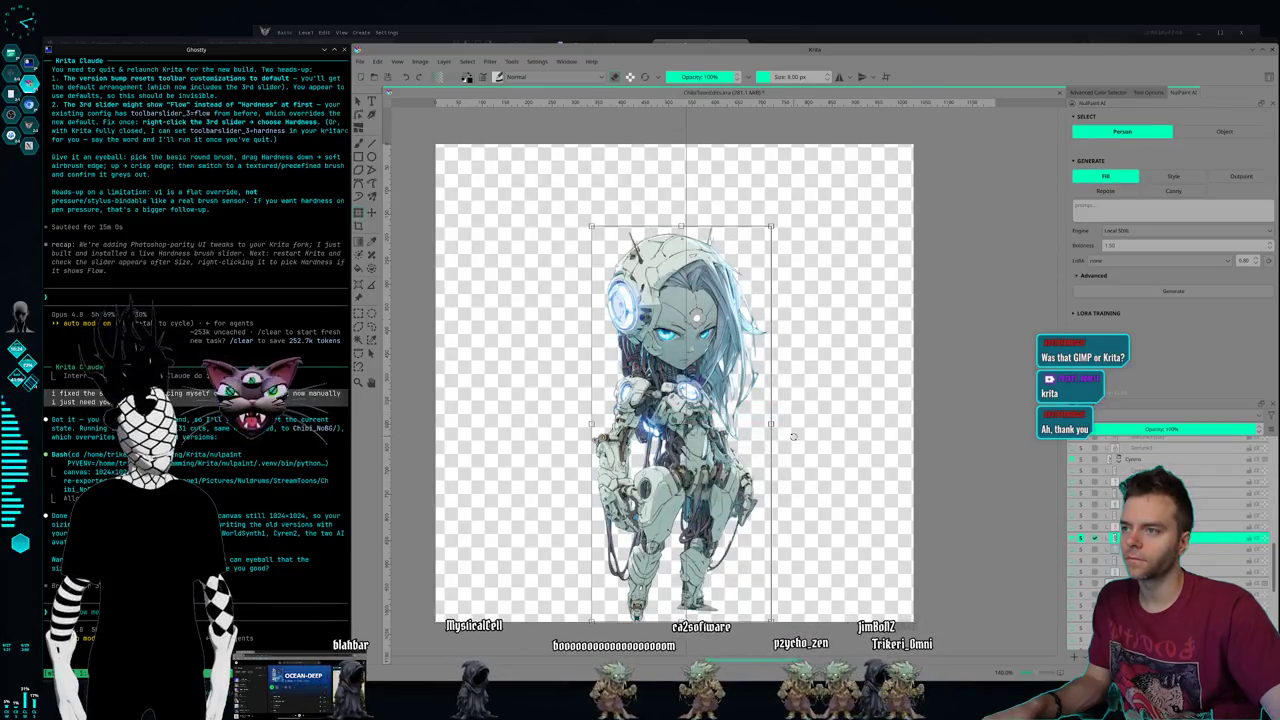
left_click_drag(708, 466, 721, 465)
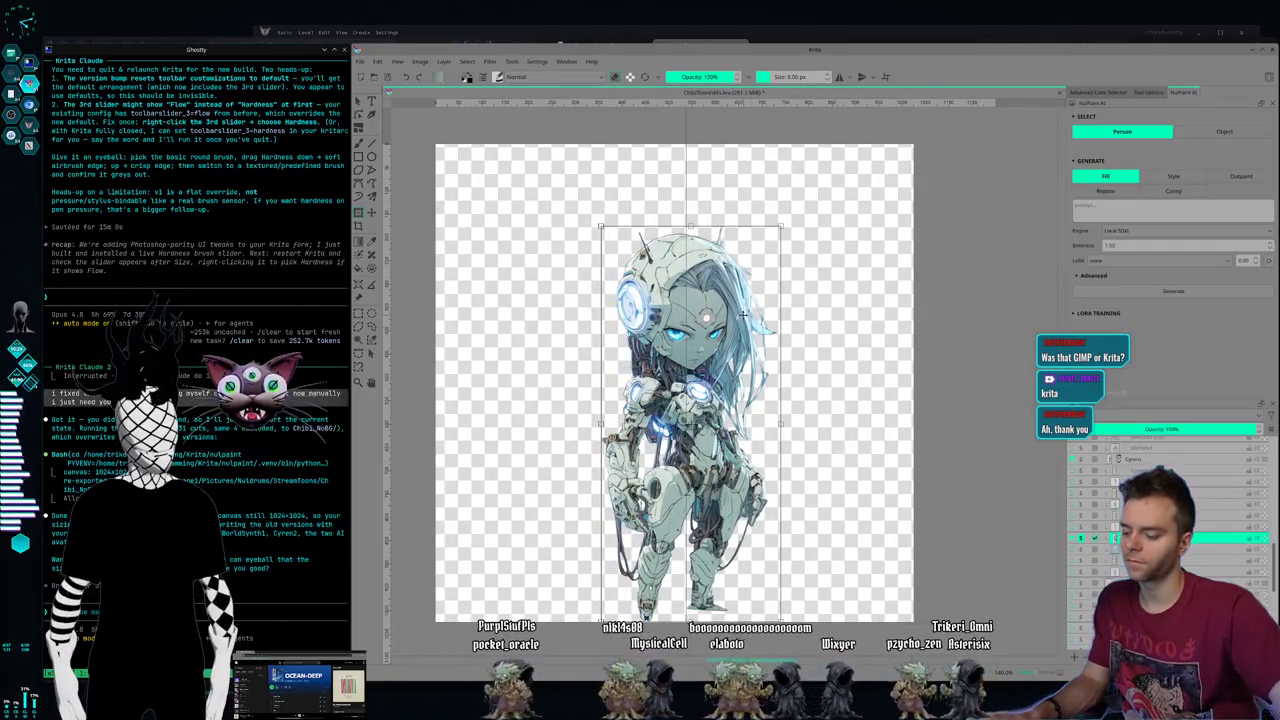
key("Return")
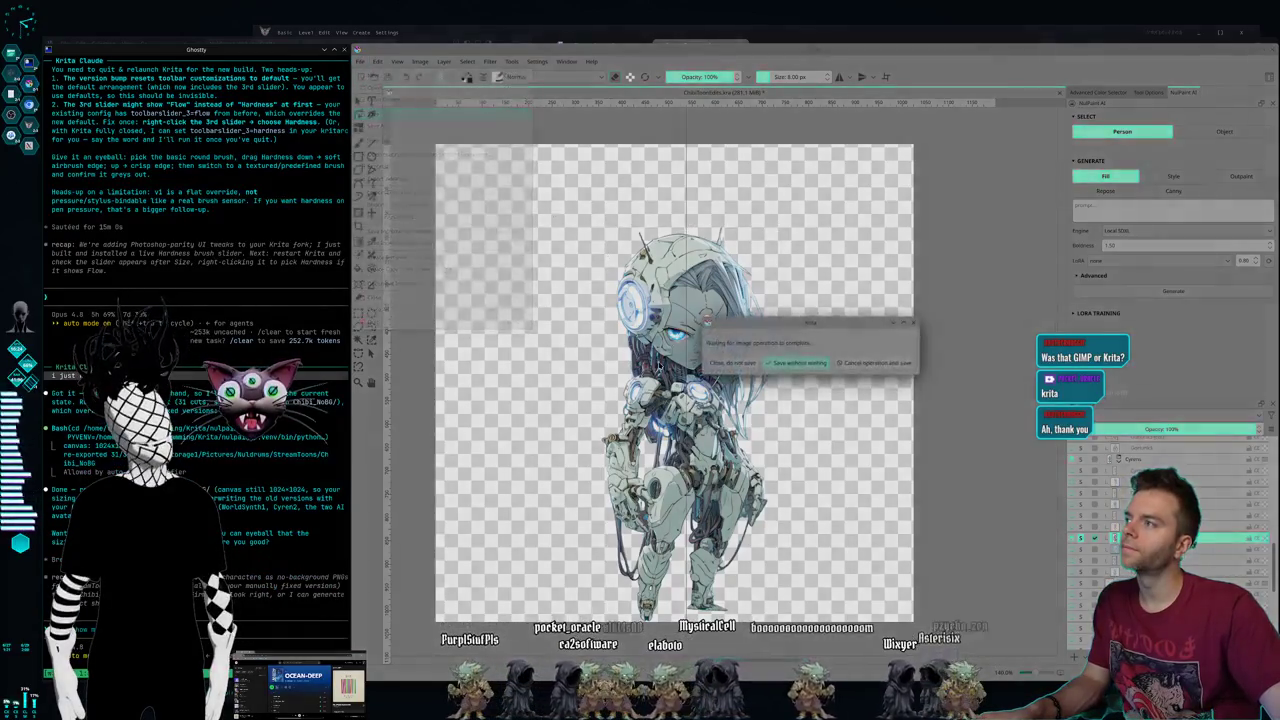
key("super+2")
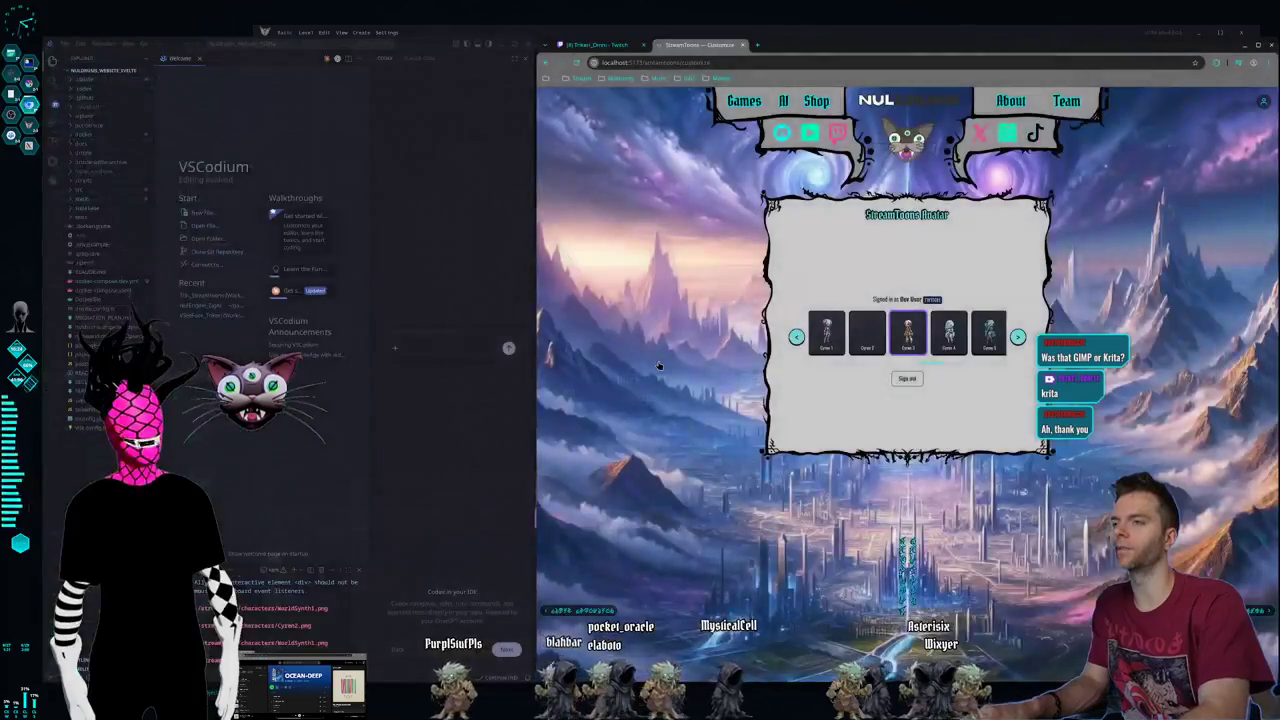
- Page the avatar carousel through Hugo, World Synth and Cyren to the final Shade Shifter avatars
left_click(797, 336)
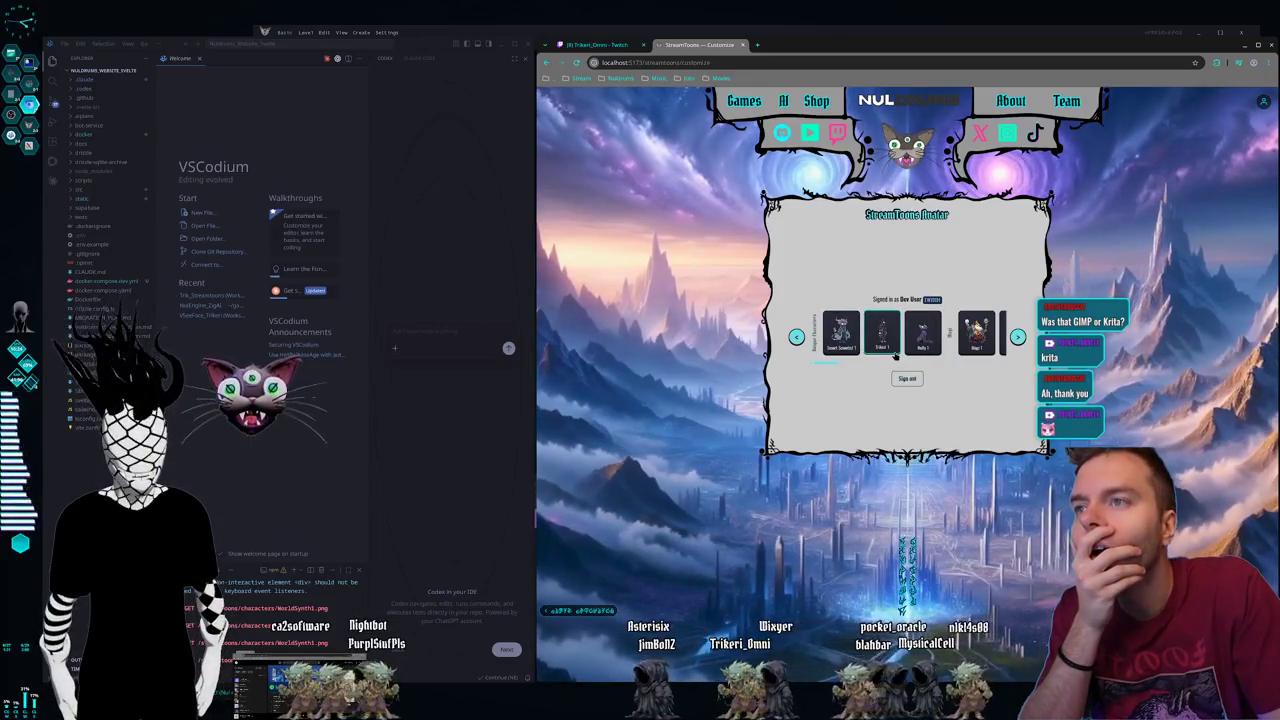
left_click(1017, 338)
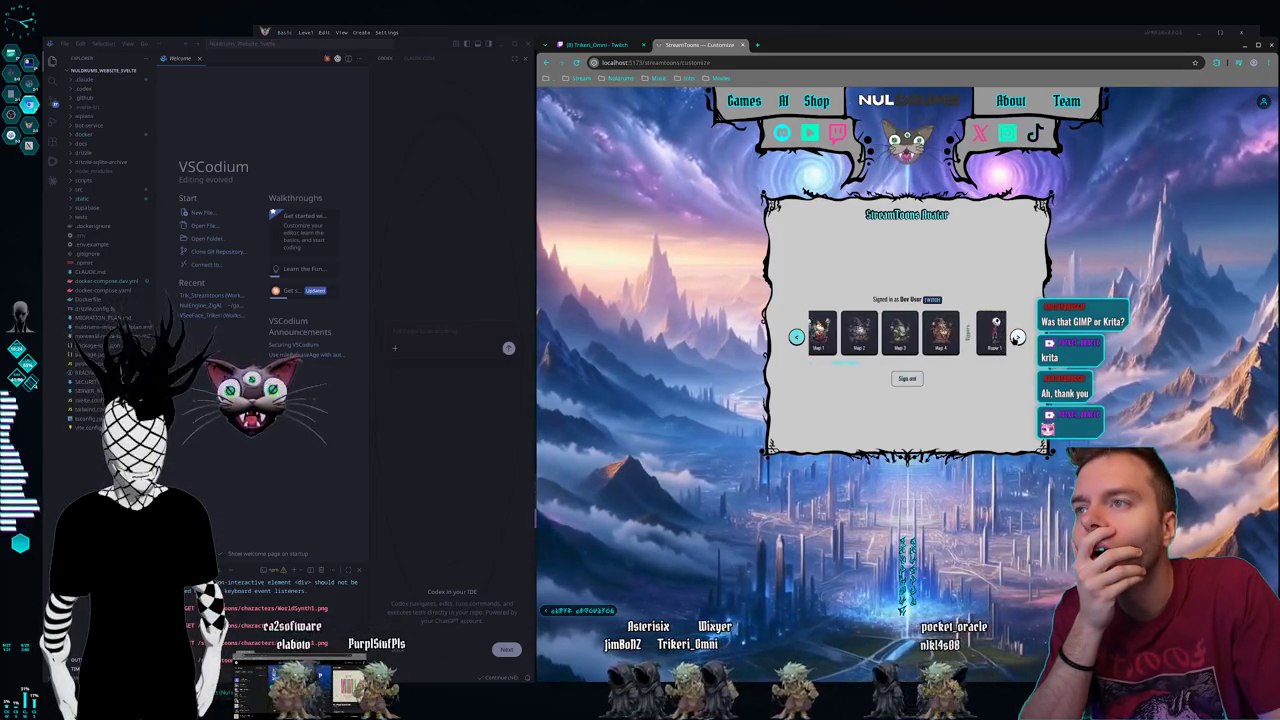
left_click(1017, 338)
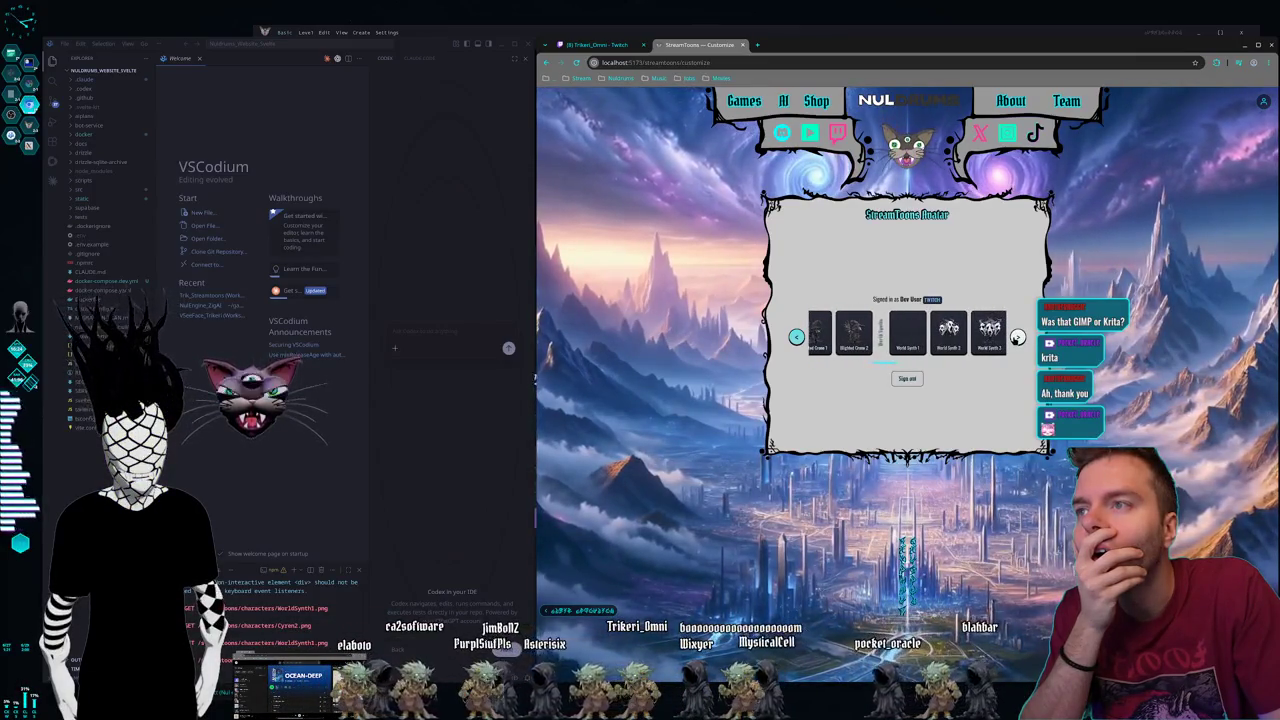
left_click(1017, 338)
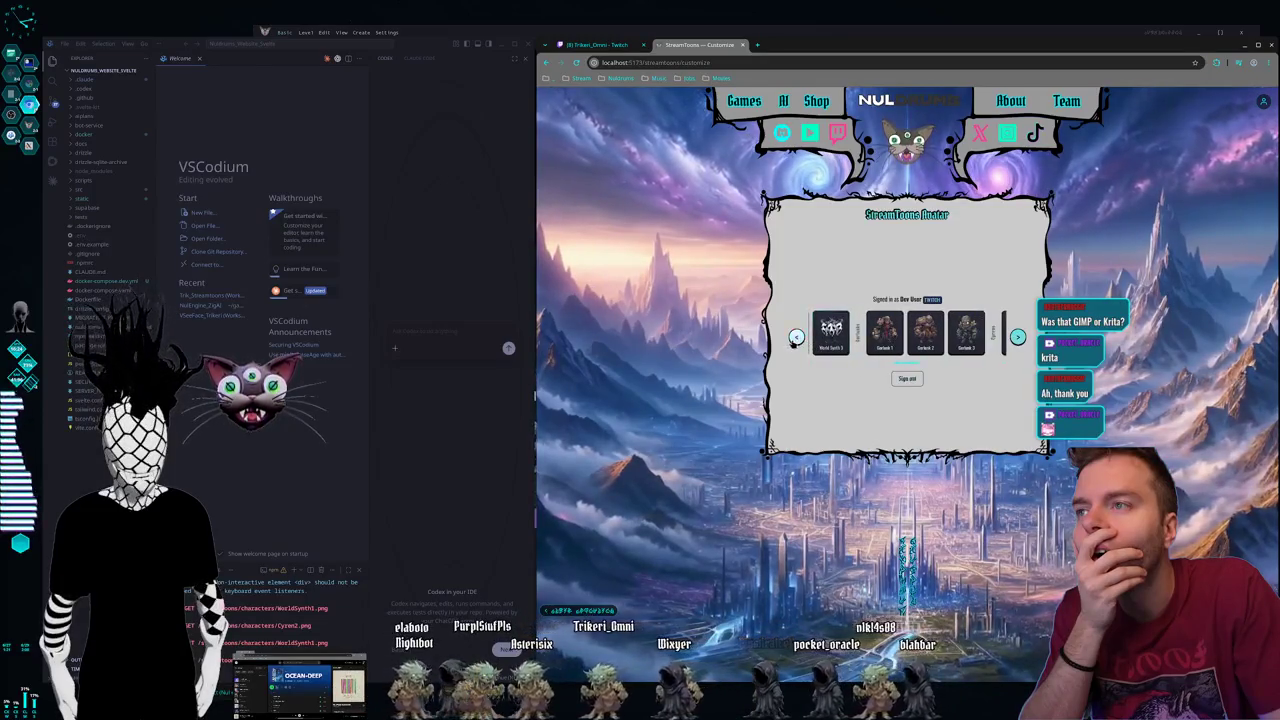
left_click(796, 337)
left_click(1017, 337)
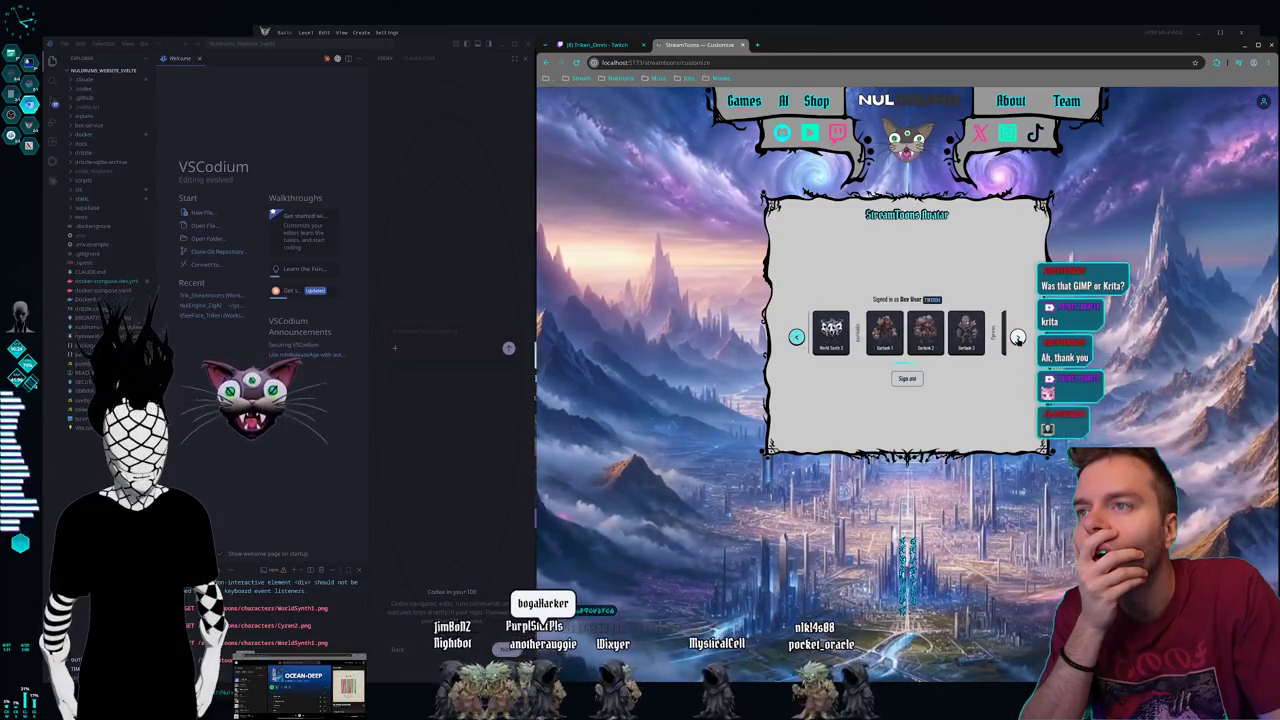
left_click(1017, 337)
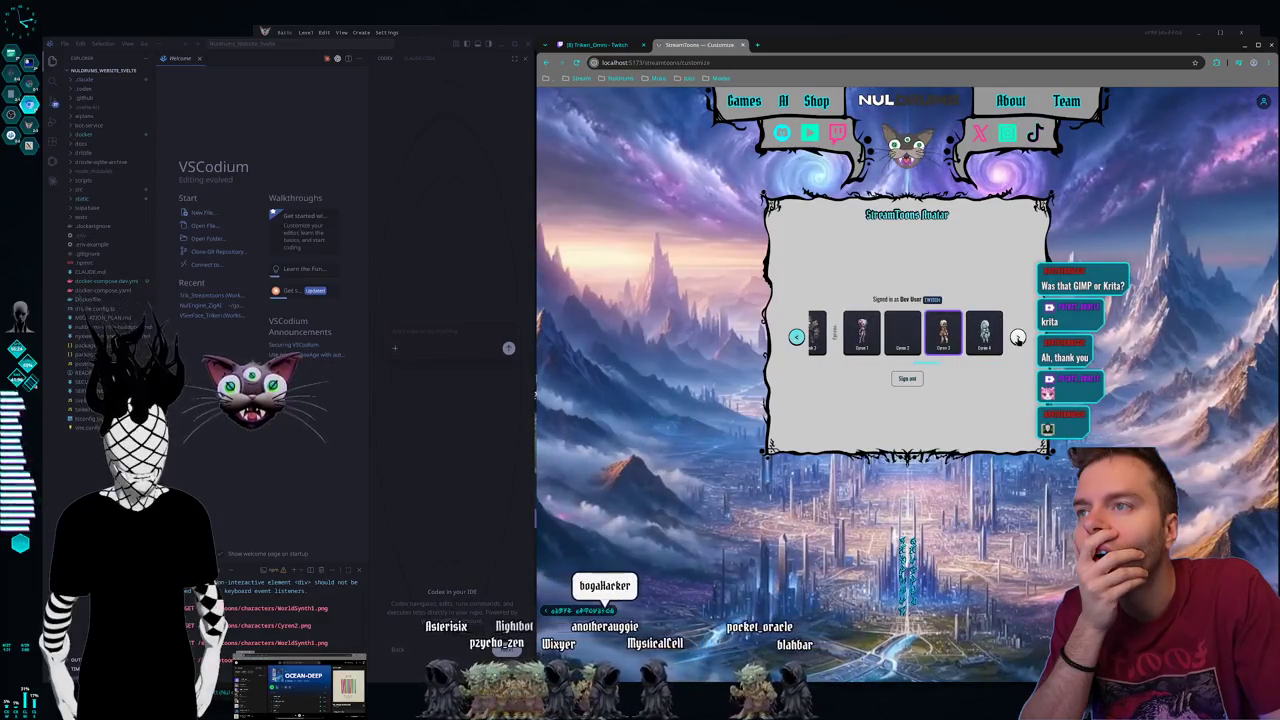
left_click(1017, 337)
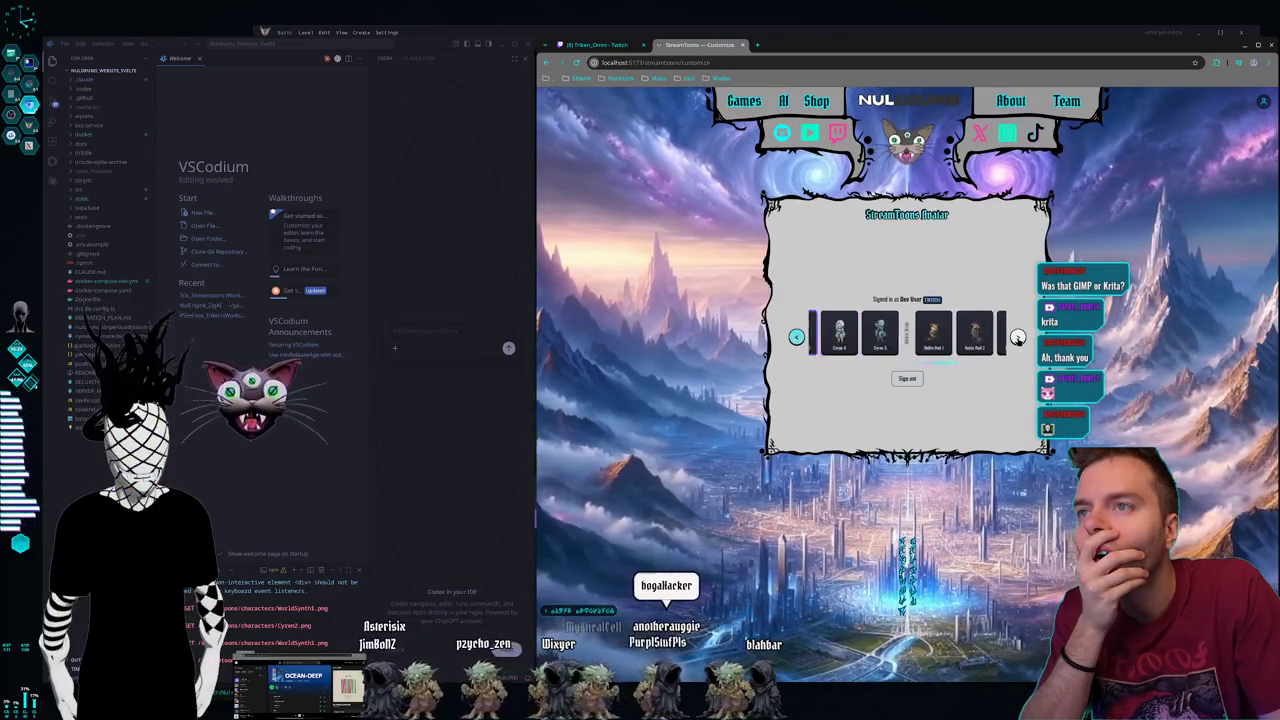
left_click(1017, 337)
left_click(1017, 337)
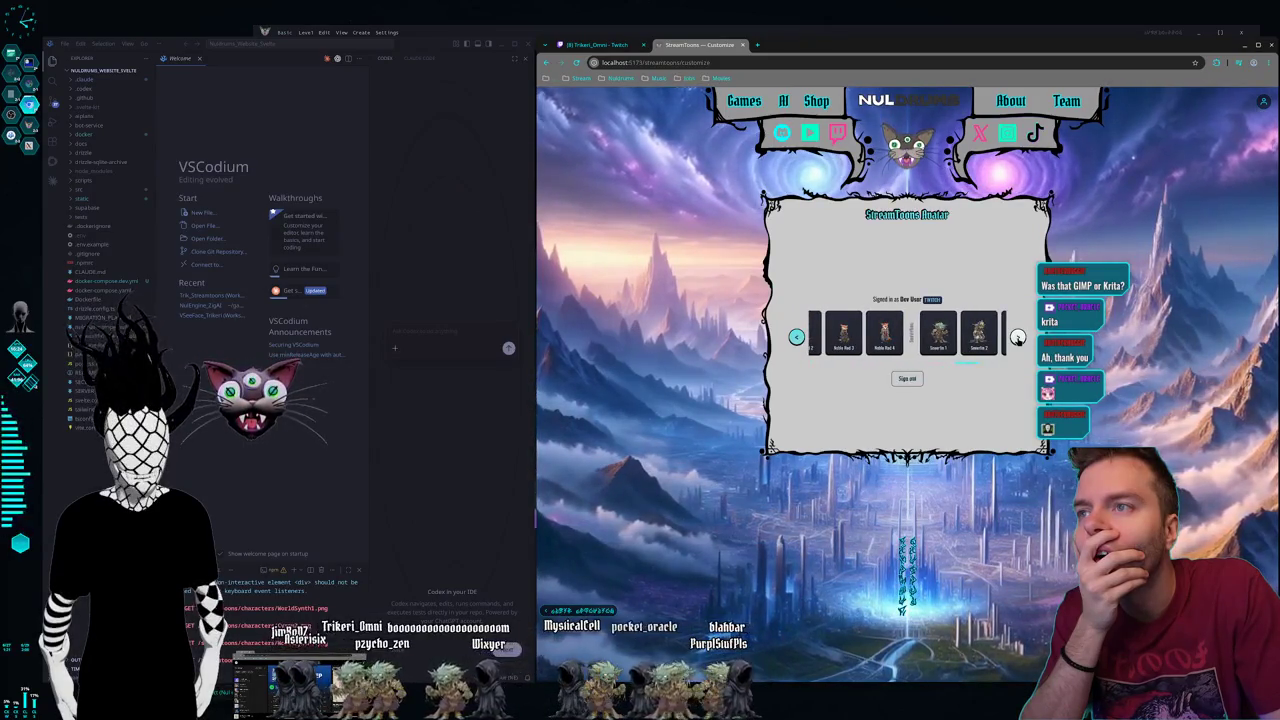
left_click(796, 337)
left_click(796, 337)
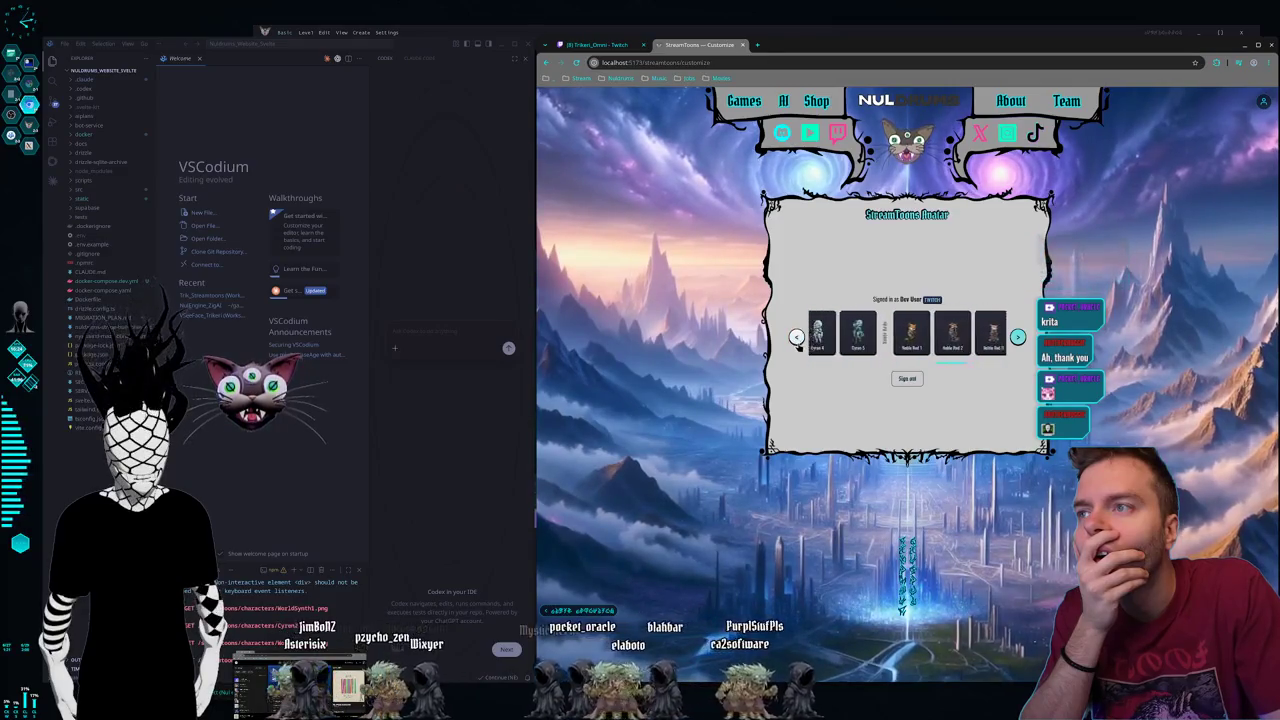
left_click(1017, 337)
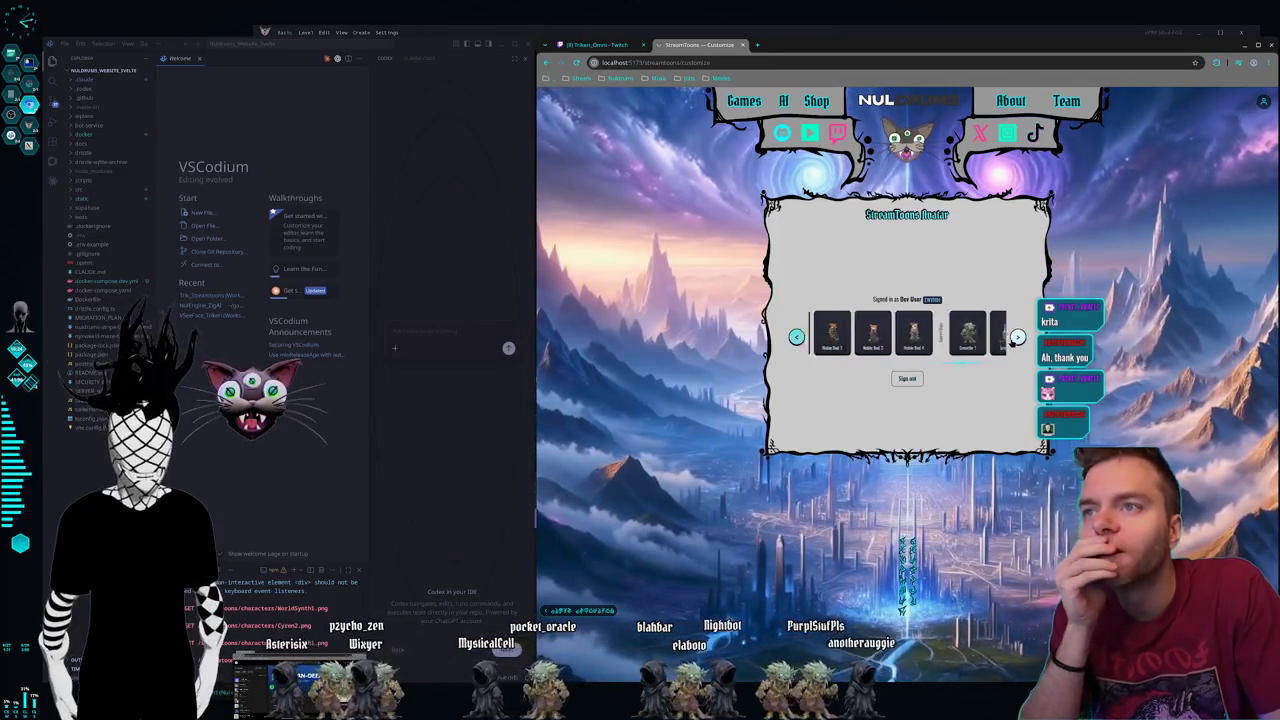
left_click(1017, 337)
left_click(1017, 337)
left_click(1017, 337)
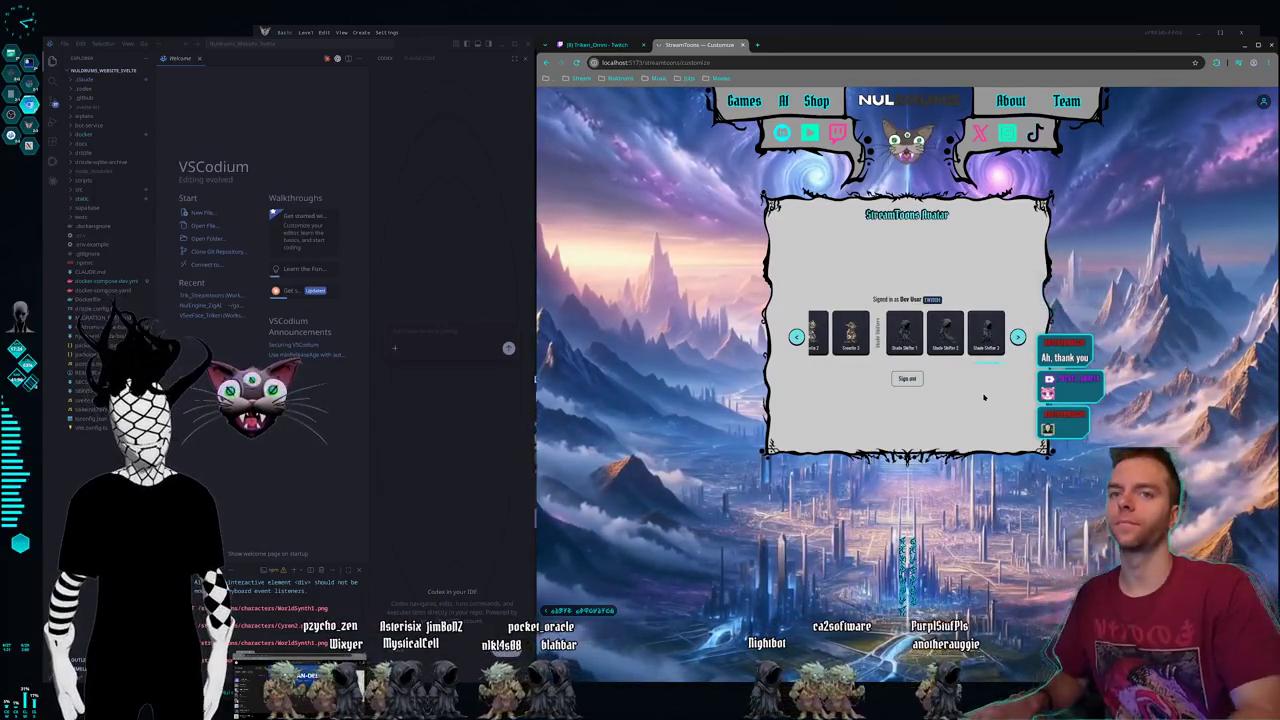
key("super+2")
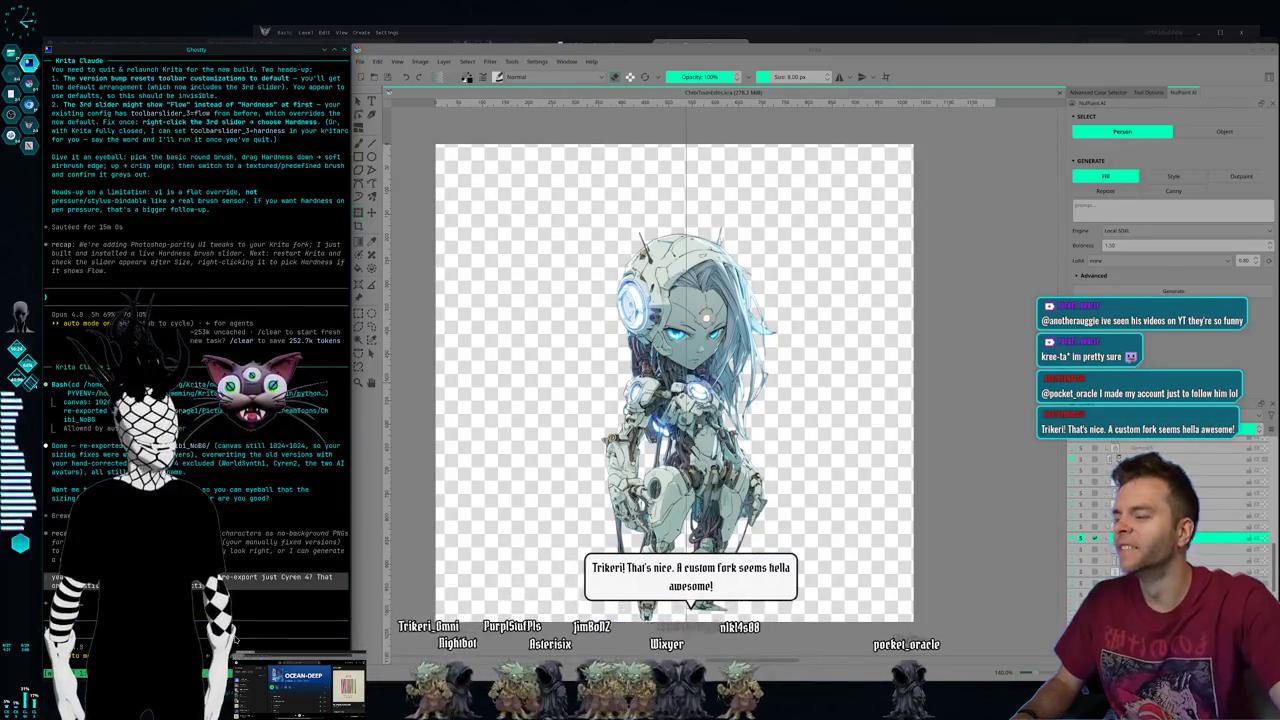
- Leave the robot chibi sprite in Krita for the Ghostty terminal and Dolphin workspace
key("ctrl+q")
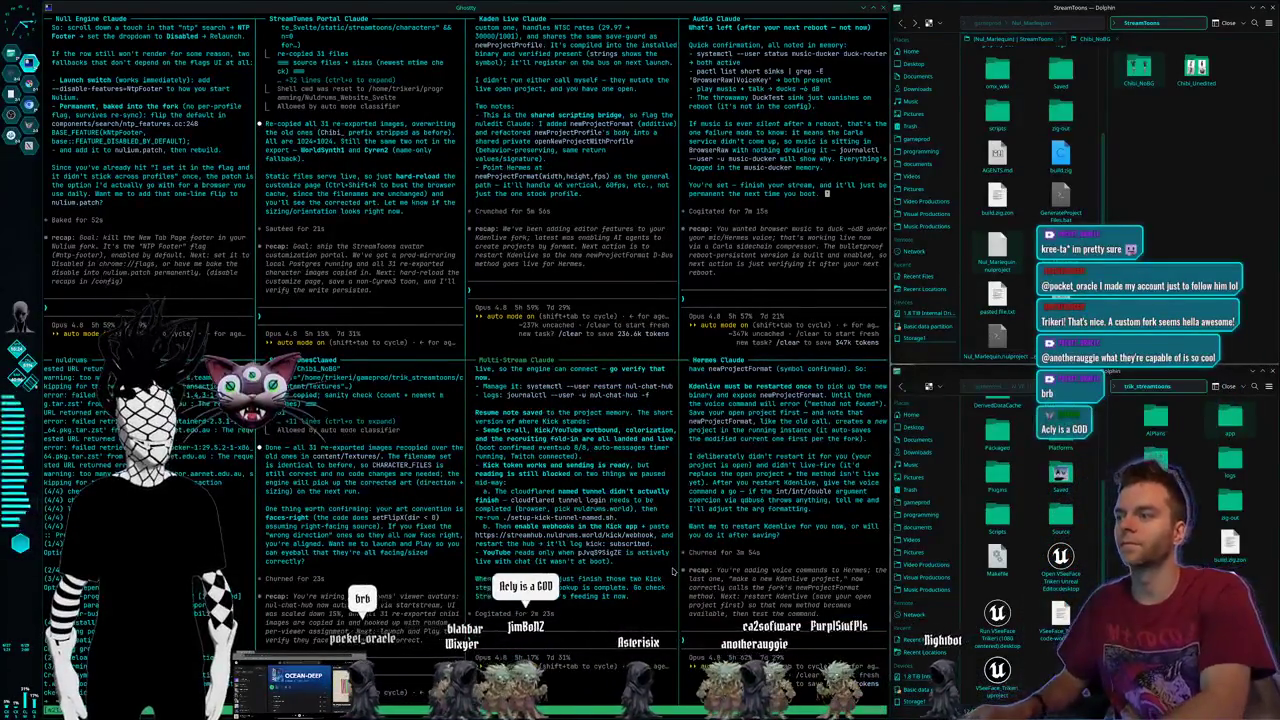
- Read the agents' replies in the terminal panes, then cycle workspaces back to Krita
key("super+Right")
key("super+Right")
key("super+Right")
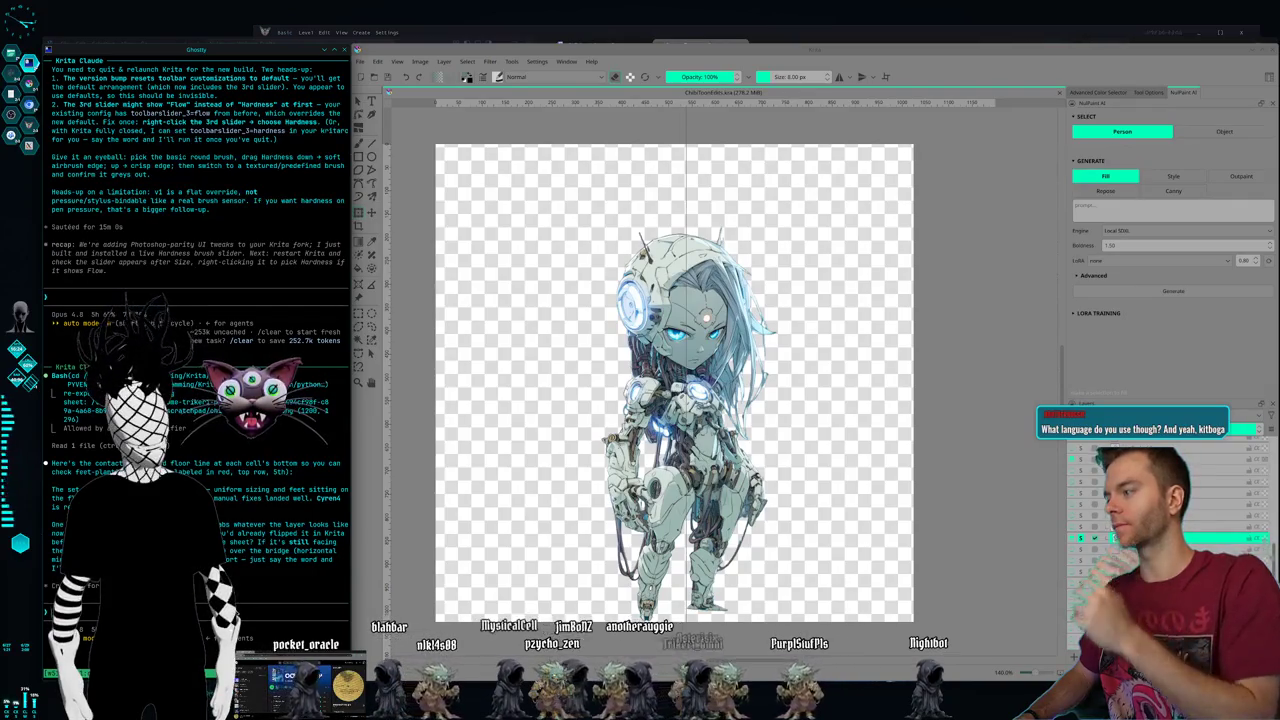
- Switch from Krita's robot-girl canvas to the tiled Ghostty and Dolphin workspace
key("super+2")
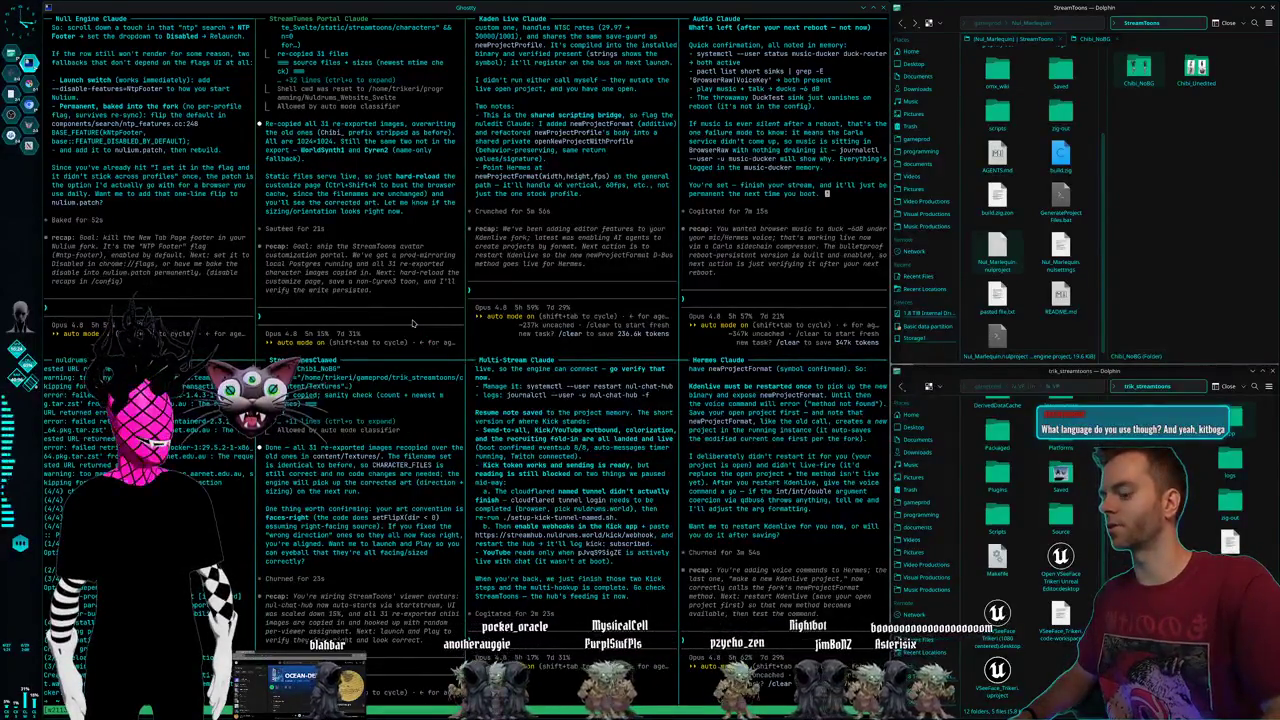
- Tell the portal agent Siren 4 was re-exported for facing the wrong way; the rest look good
key("Return")
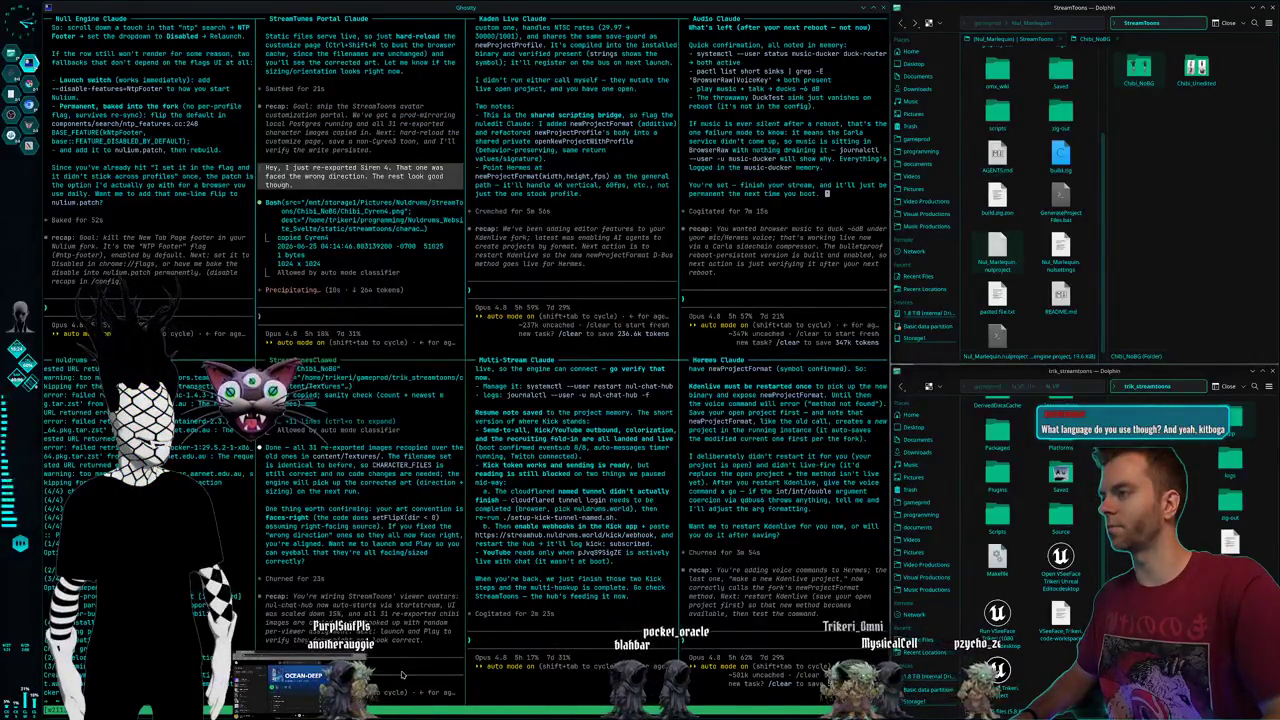
key("Return")
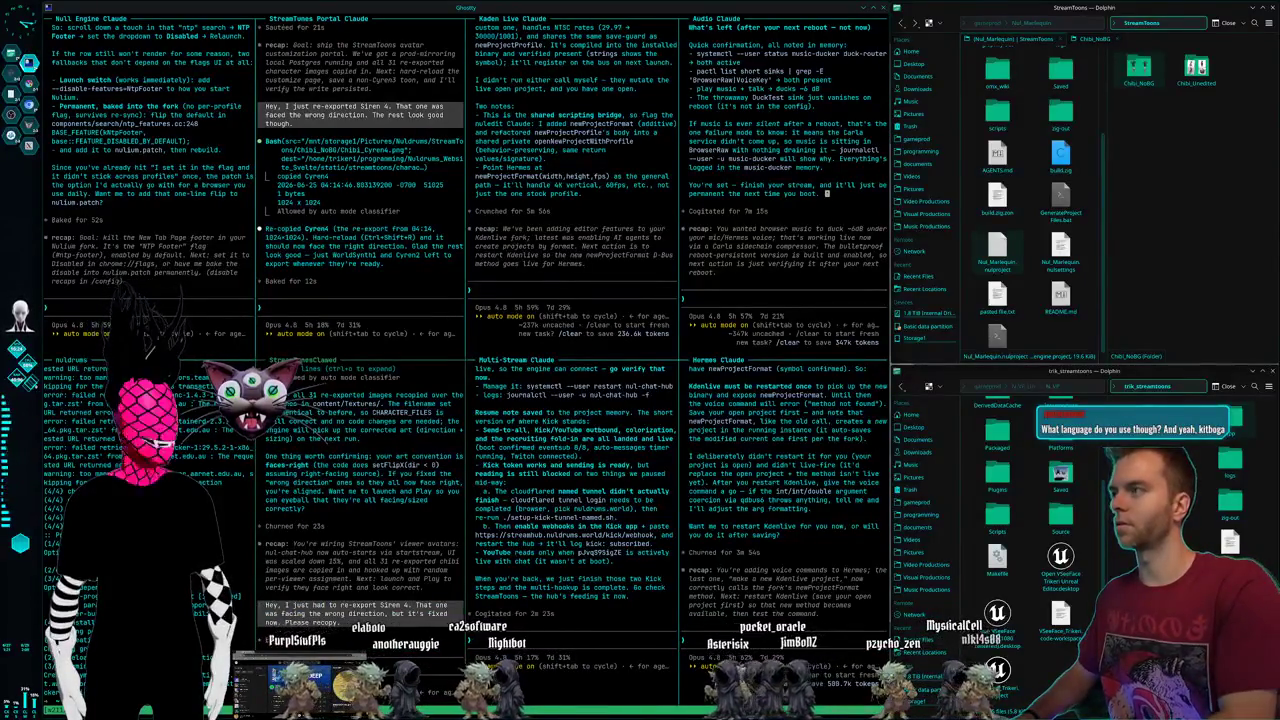
- Stop the Nul Engine play preview, close the game editor, and return to the terminal workspace
key("super+2")
key("super+3")
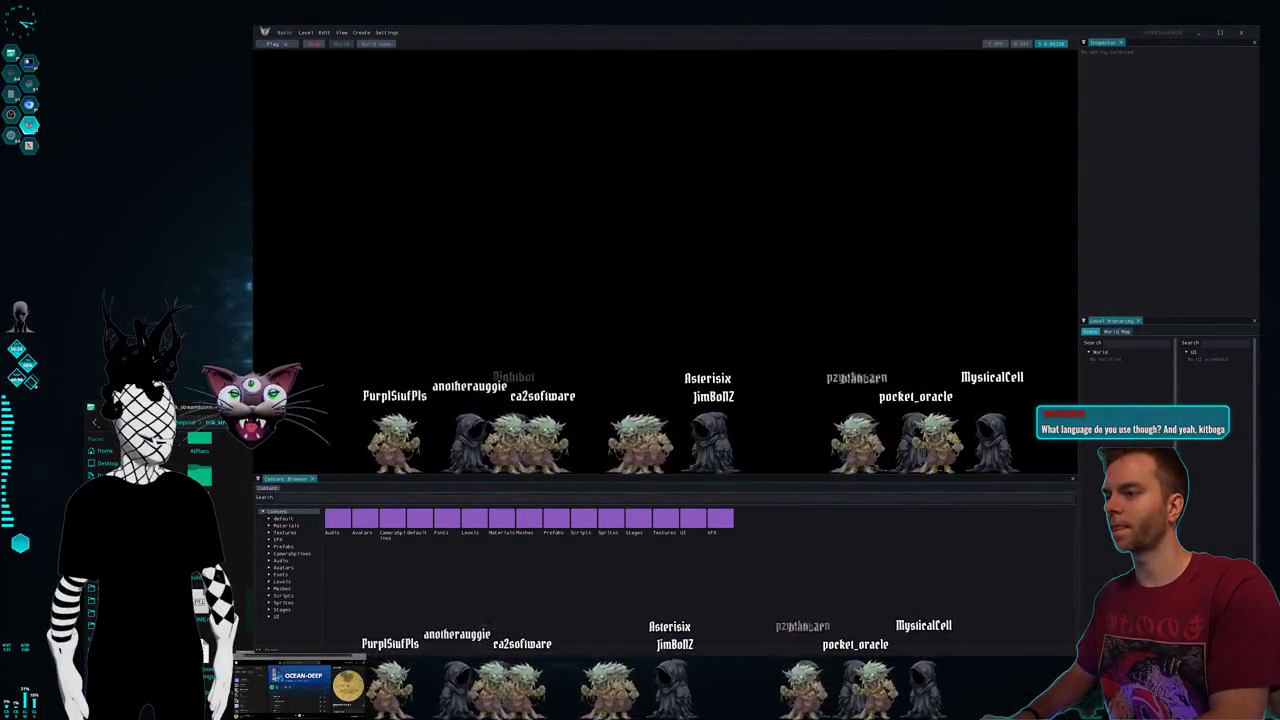
left_click(315, 45)
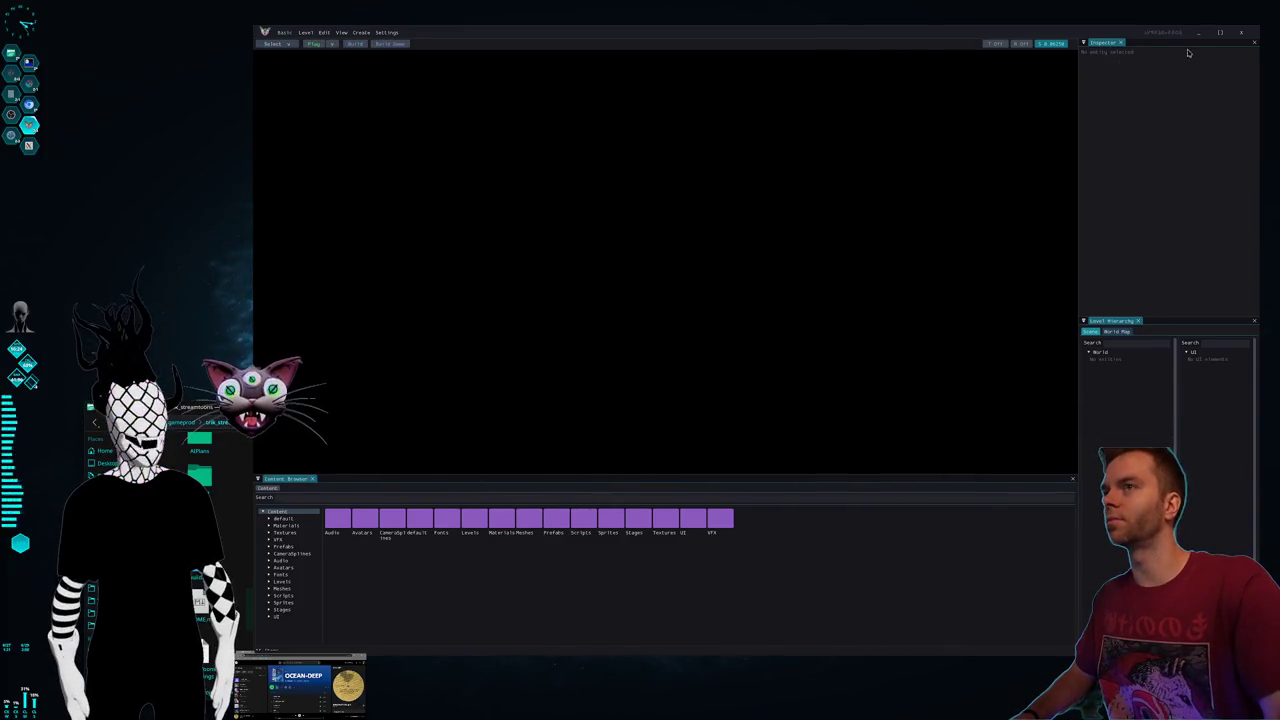
left_click(1240, 34)
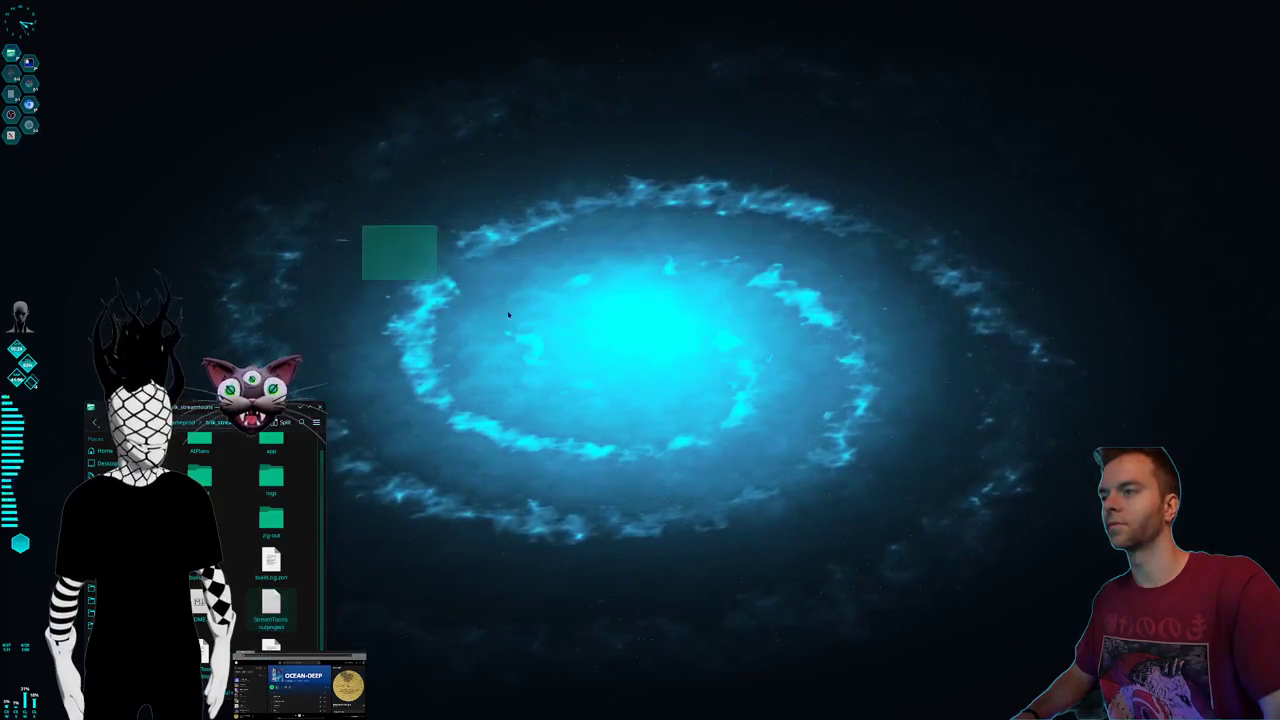
key("super+2")
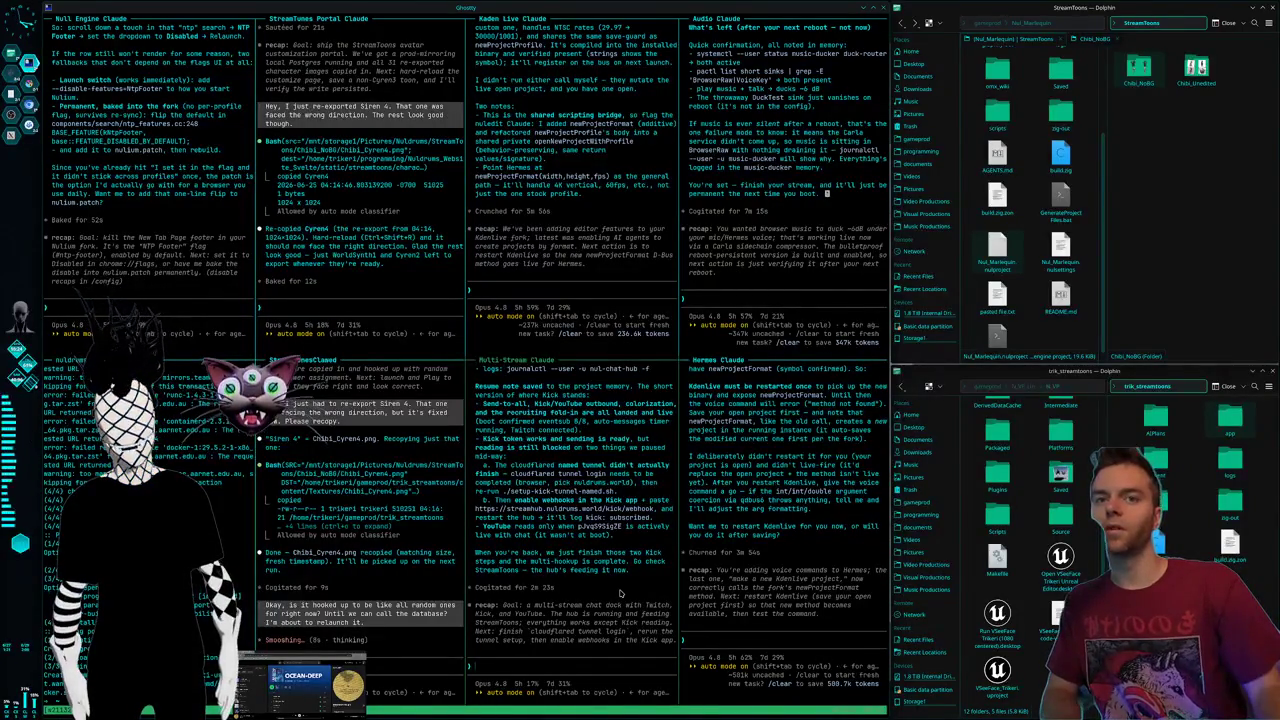
- Glance at the Krita sprite, then bring up the StreamToons Avatar page beside VSCodium
key("super+2")
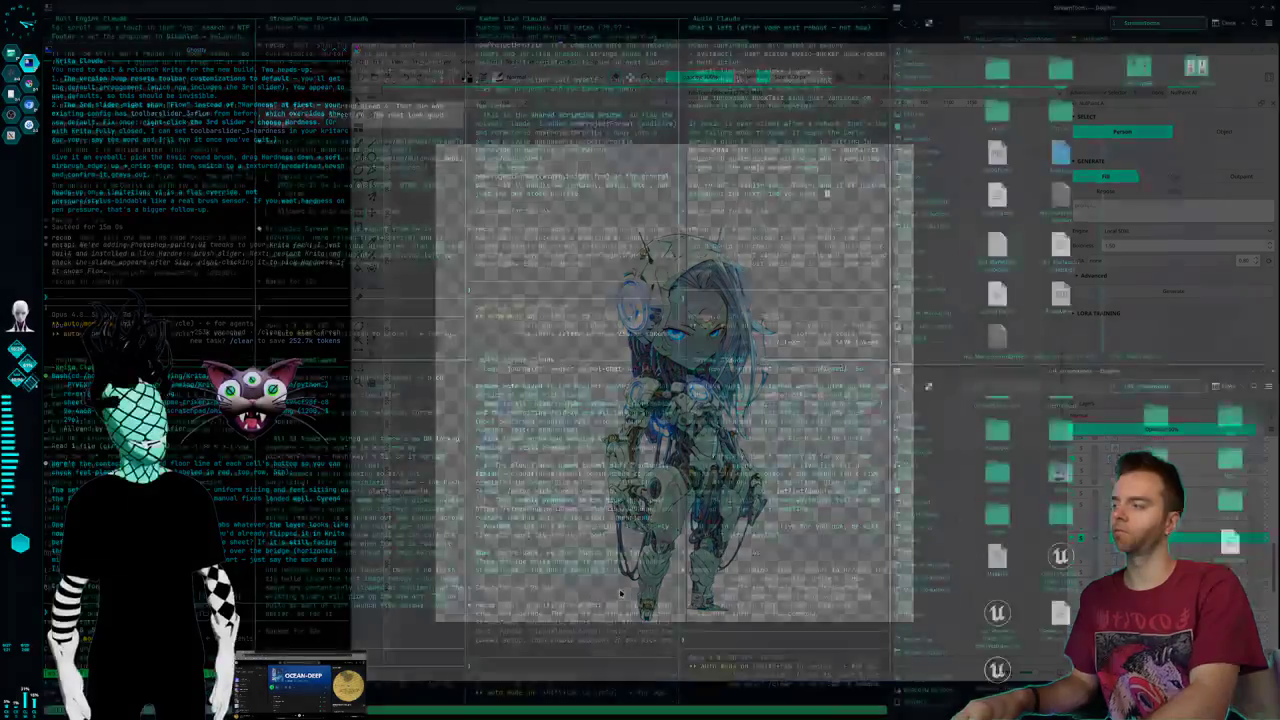
key("ctrl+F2")
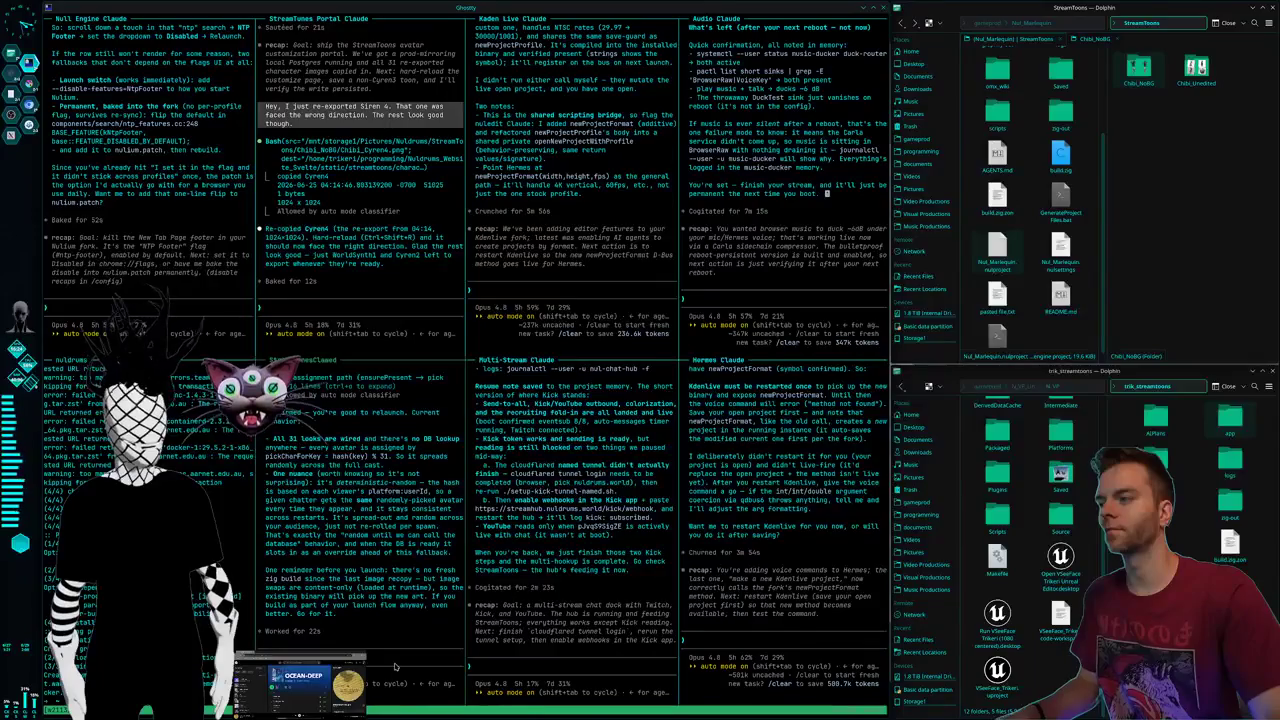
key("ctrl+alt+Right")
key("ctrl+alt+Right")
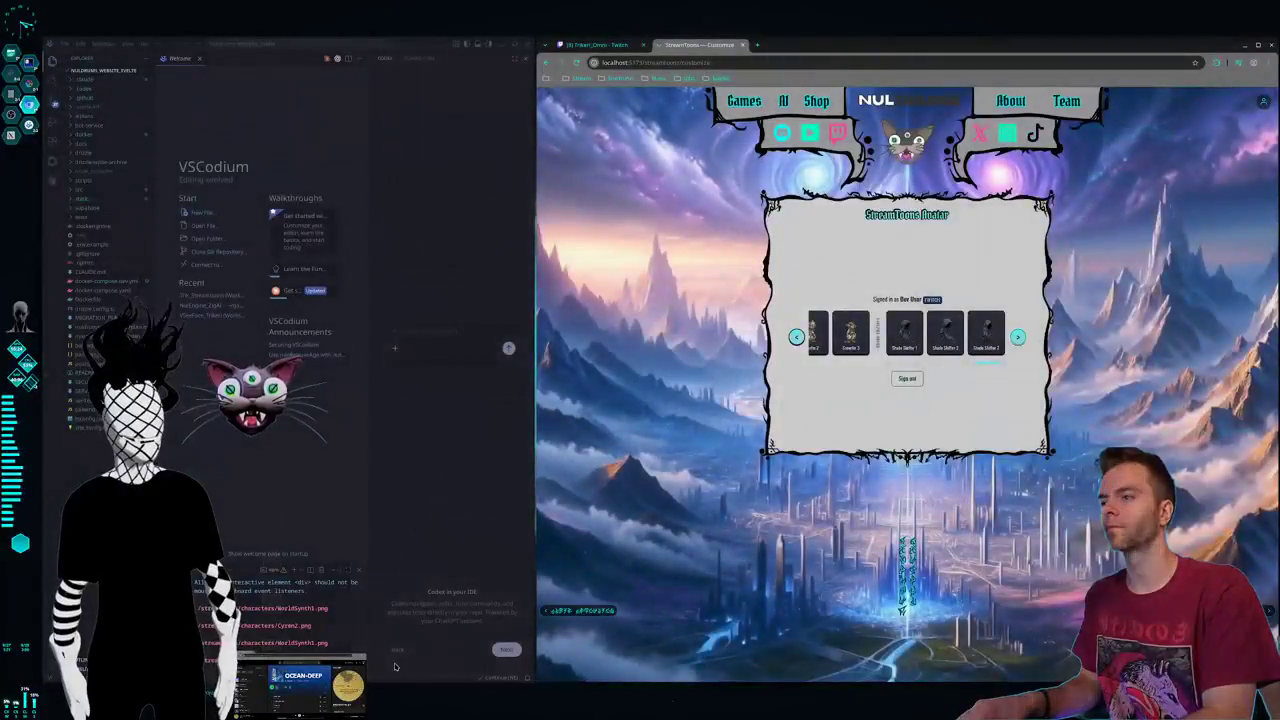
key("ctrl+alt+Right")
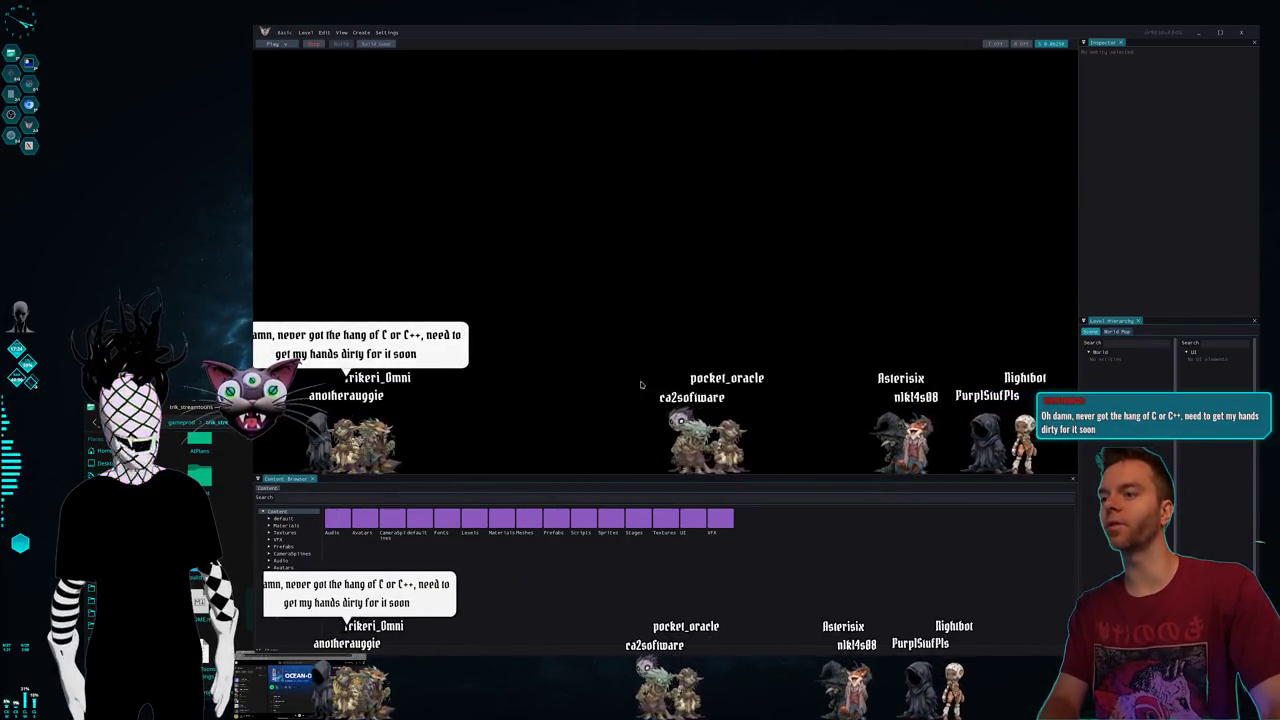
- Check the avatars walking in the game preview, then go to Krita's robot chibi canvas
key("super+2")
key("super+3")
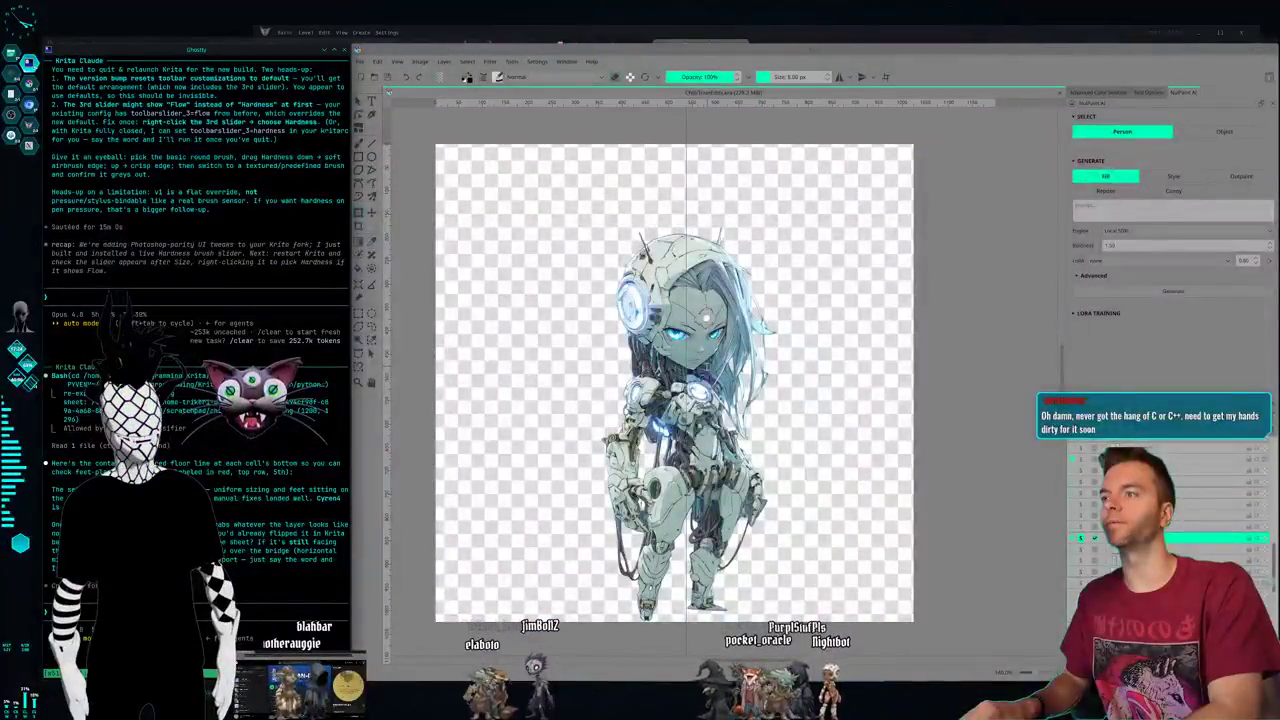
- Switch Krita to a different test brush preset, giving a 44 px brush size
key("super+4")
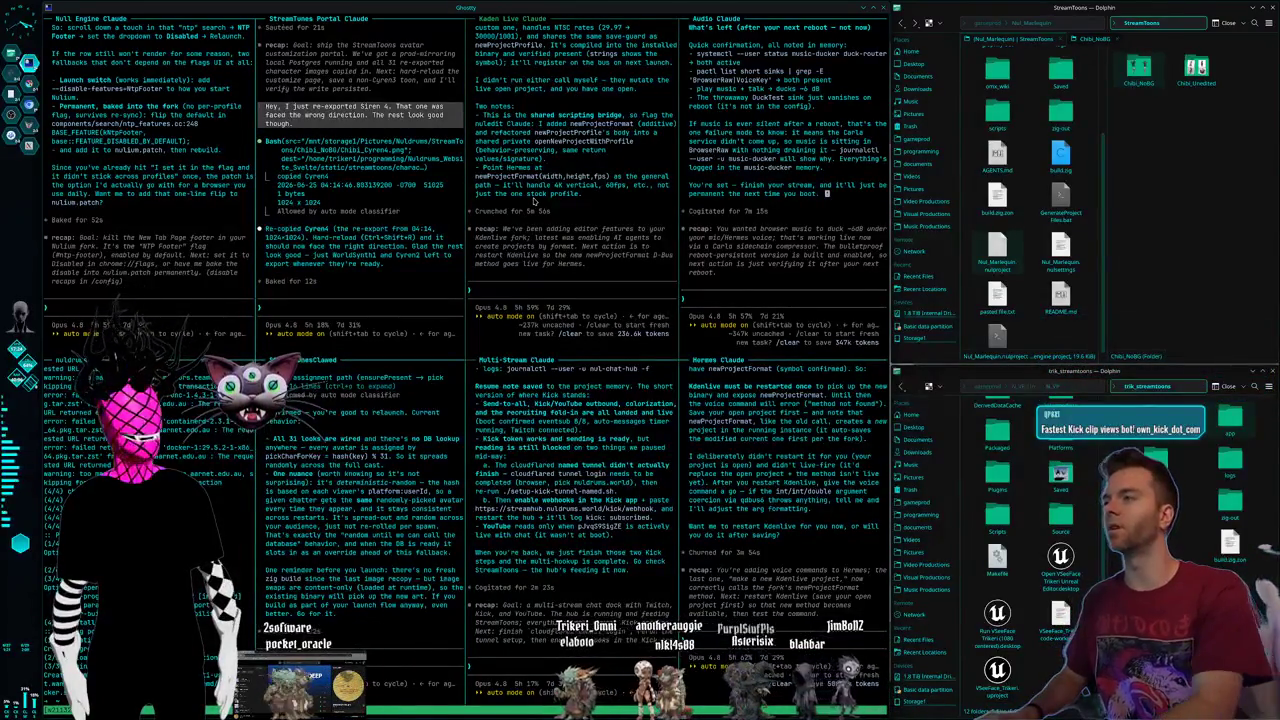
key("super+2")
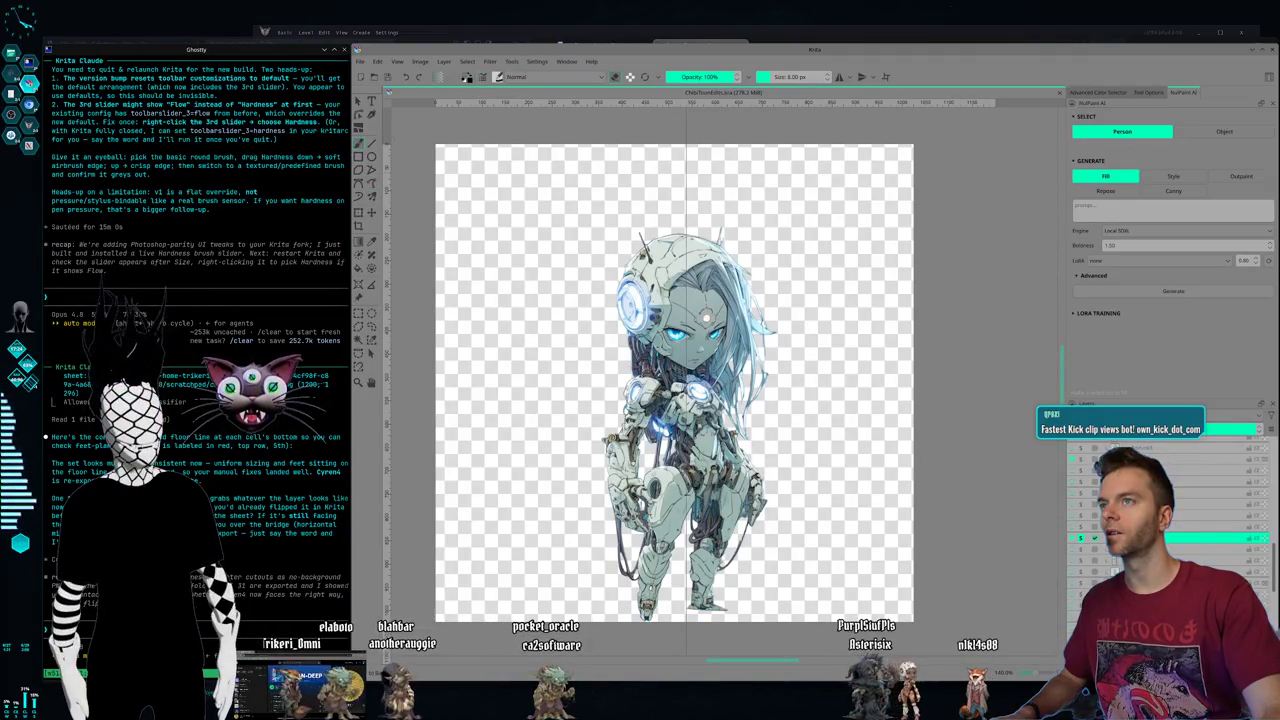
left_click(498, 77)
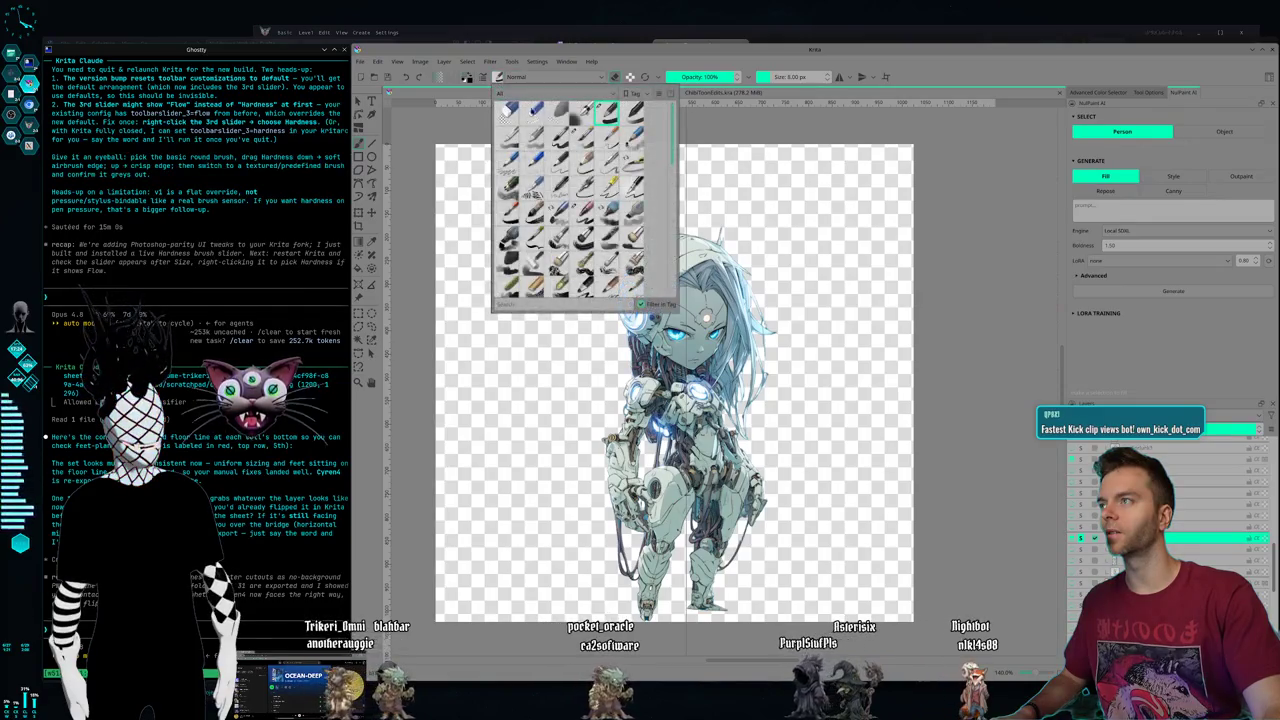
left_click(582, 213)
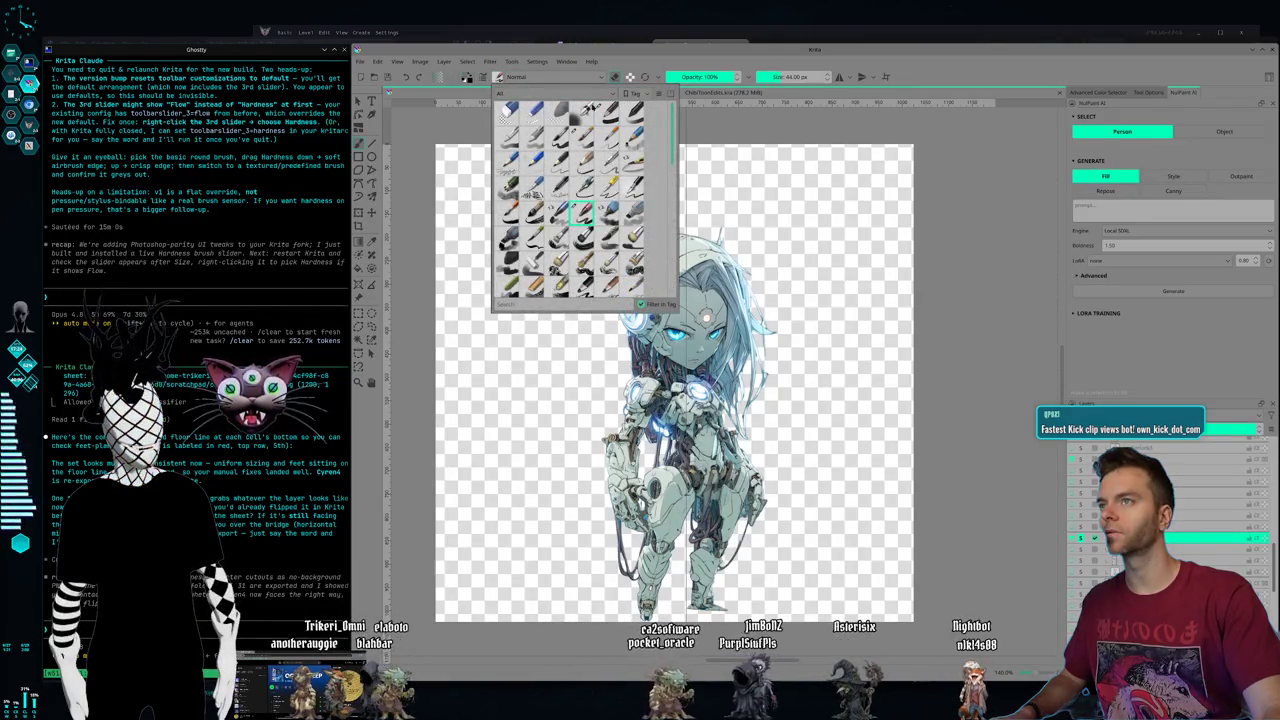
key("Escape")
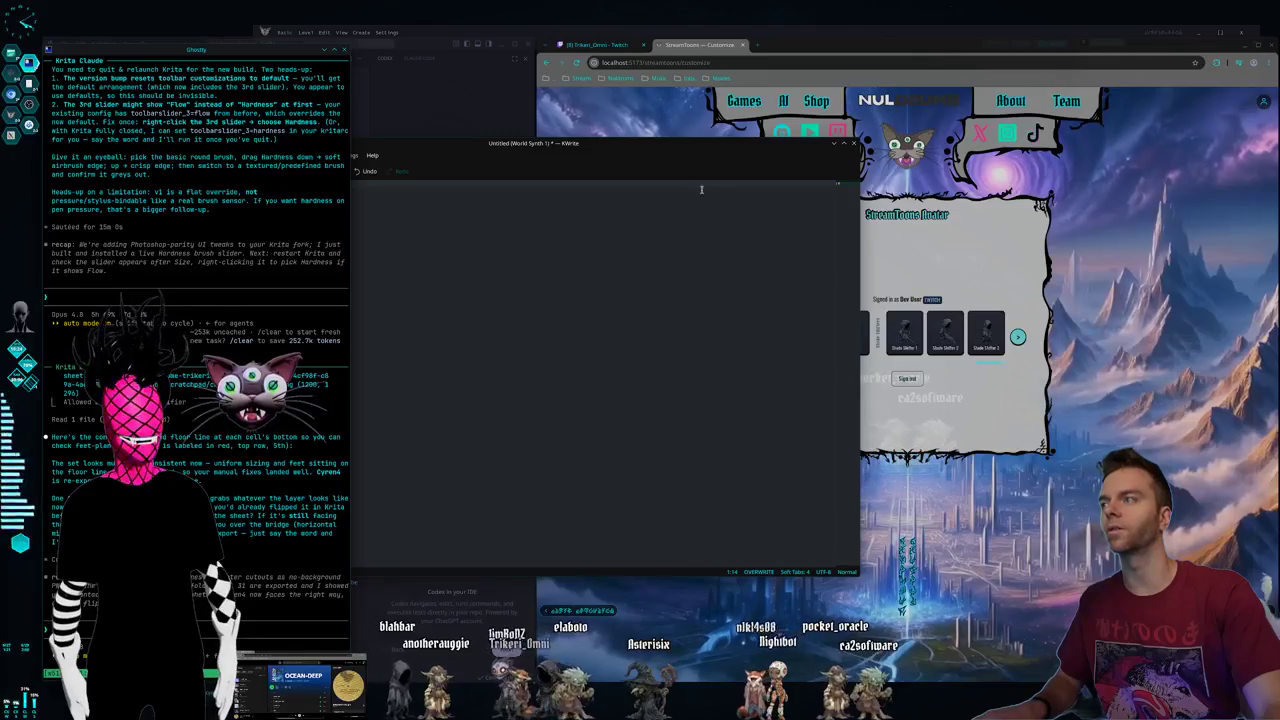
- Close the untitled KWrite note without saving and relaunch Krita from KRunner
left_click(854, 151)
left_click(560, 374)
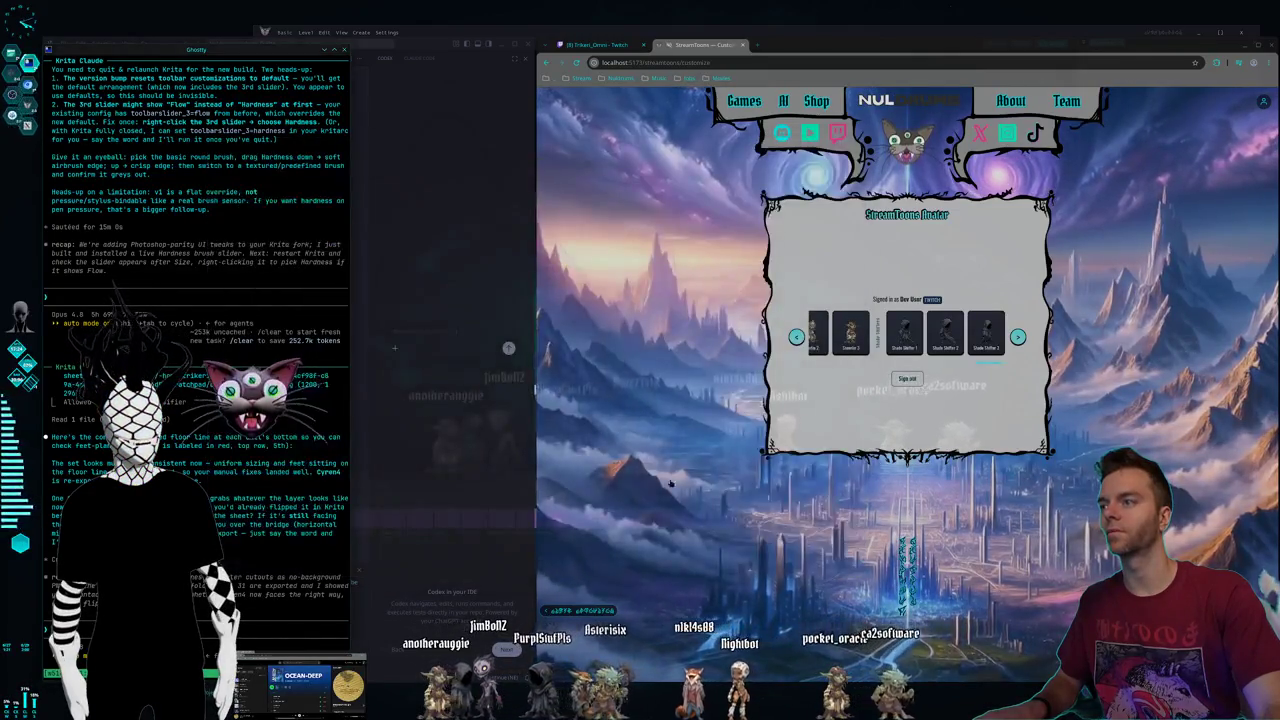
key("alt+space")
type("chr")
type("krita")
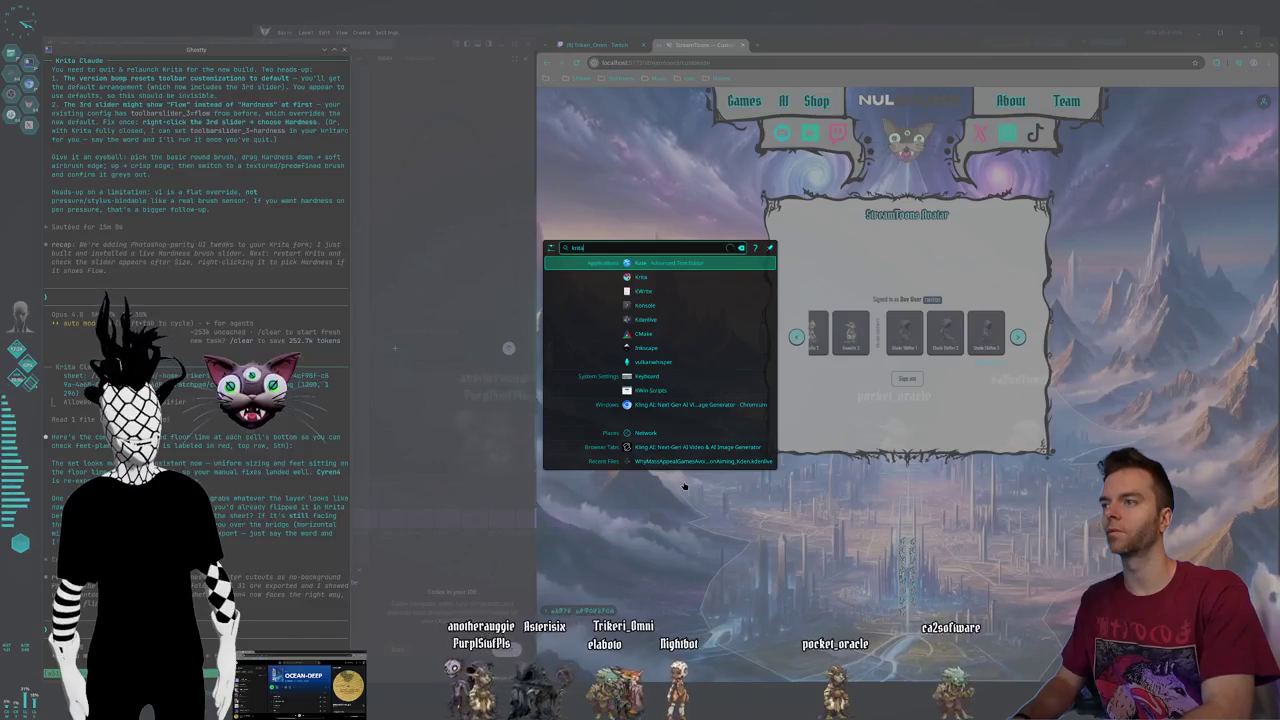
key("Return")
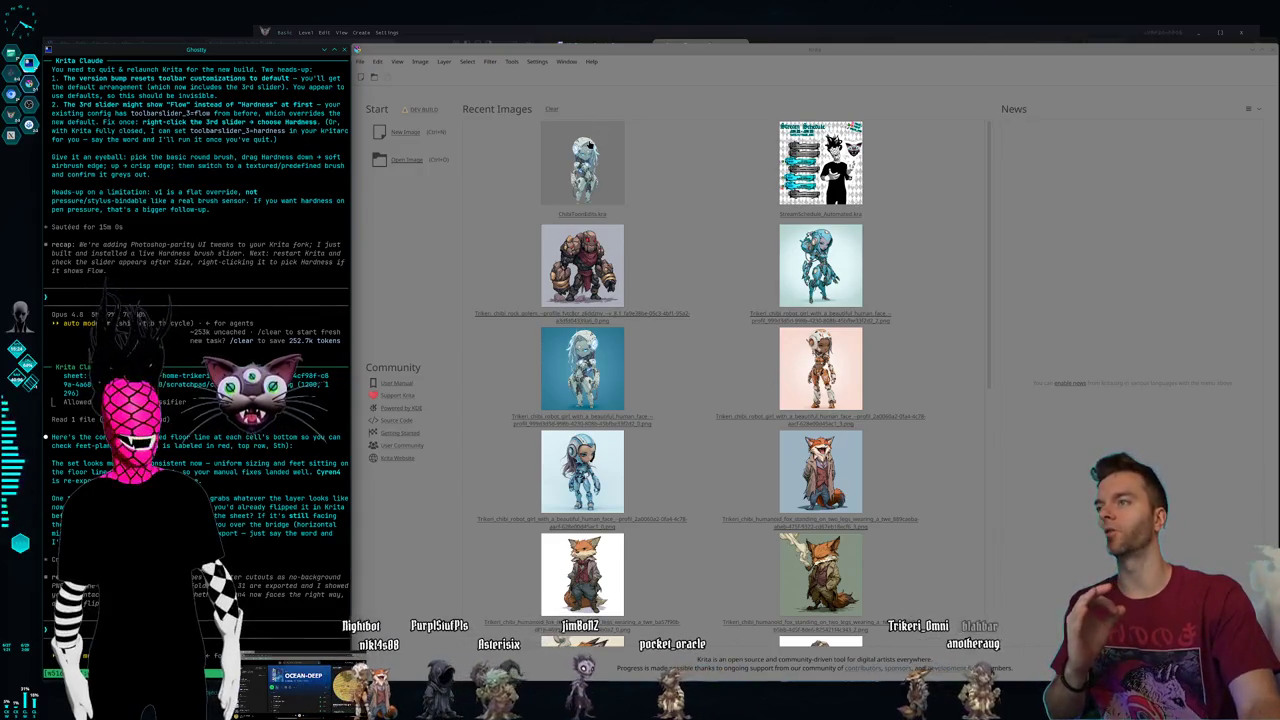
- Open the most recent chibi robot sprite from Krita's Recent Images
left_click(593, 175)
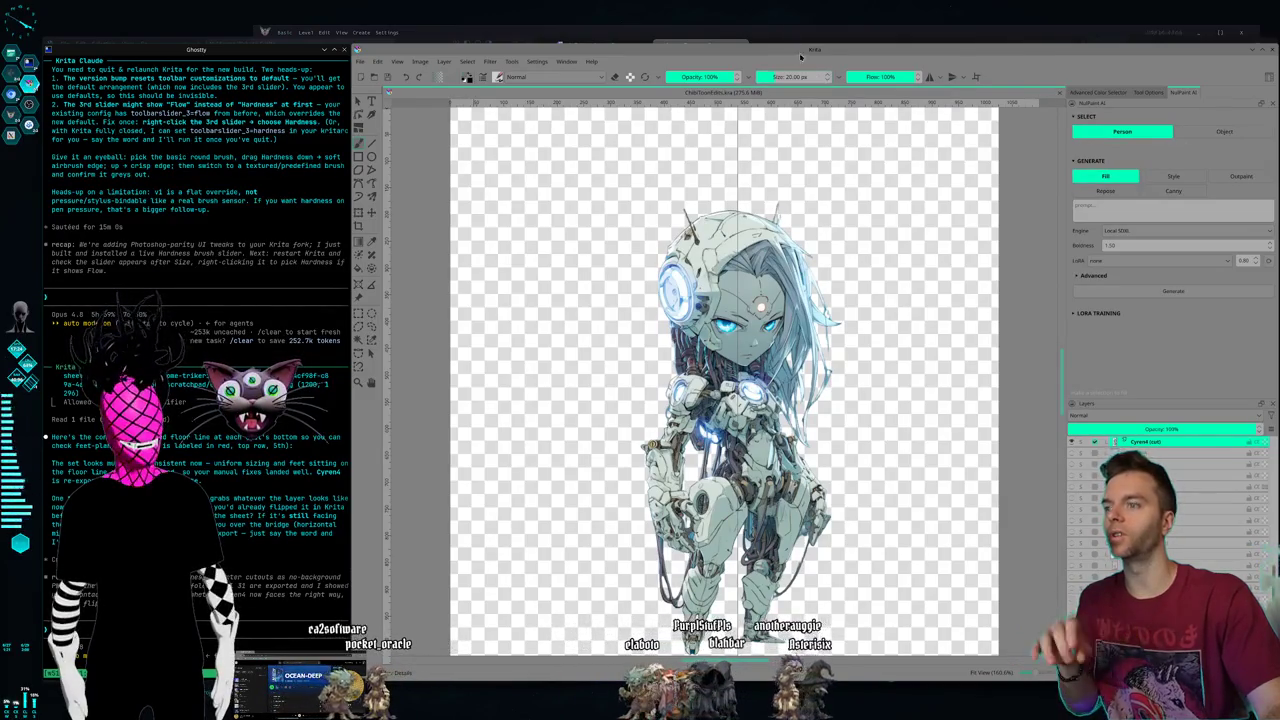
scroll(836, 183, "up", 2)
scroll(836, 183, "down", 2)
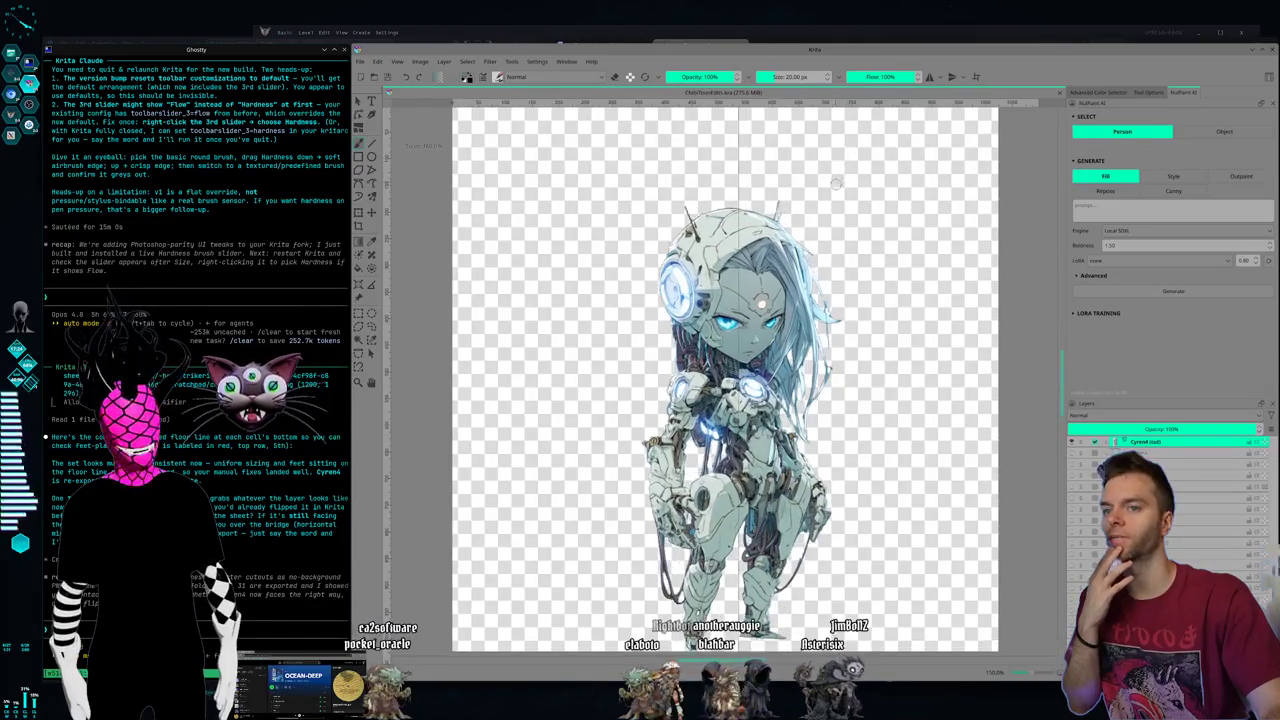
- Show the pale pink-and-purple robot, hide the orange one, and make Cyren1 (cut) active
left_click(1215, 507)
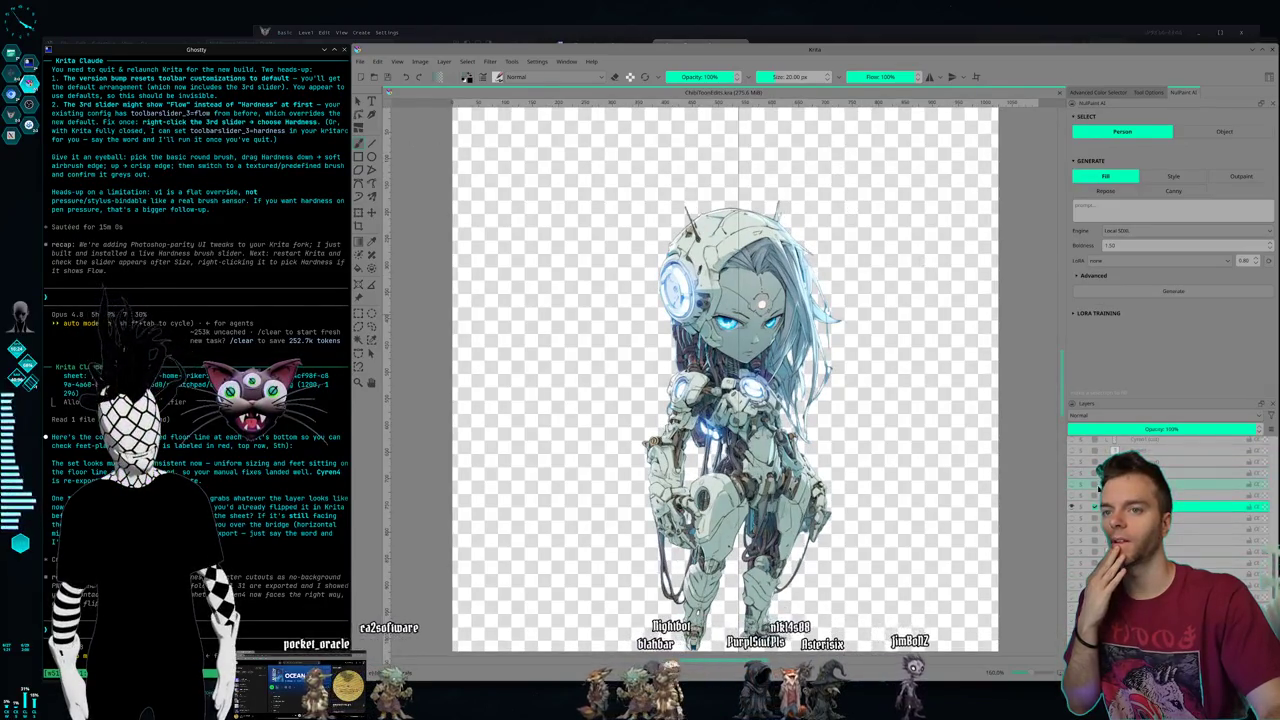
left_click(1100, 484)
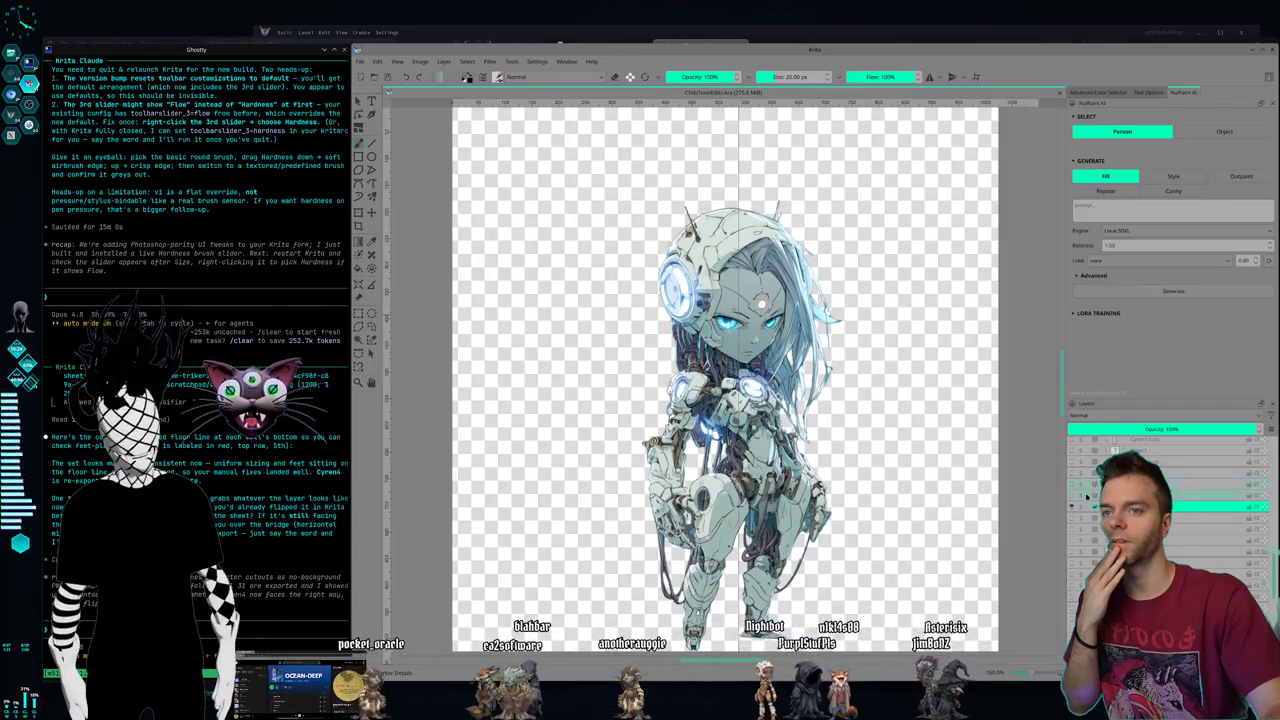
left_click(1080, 486)
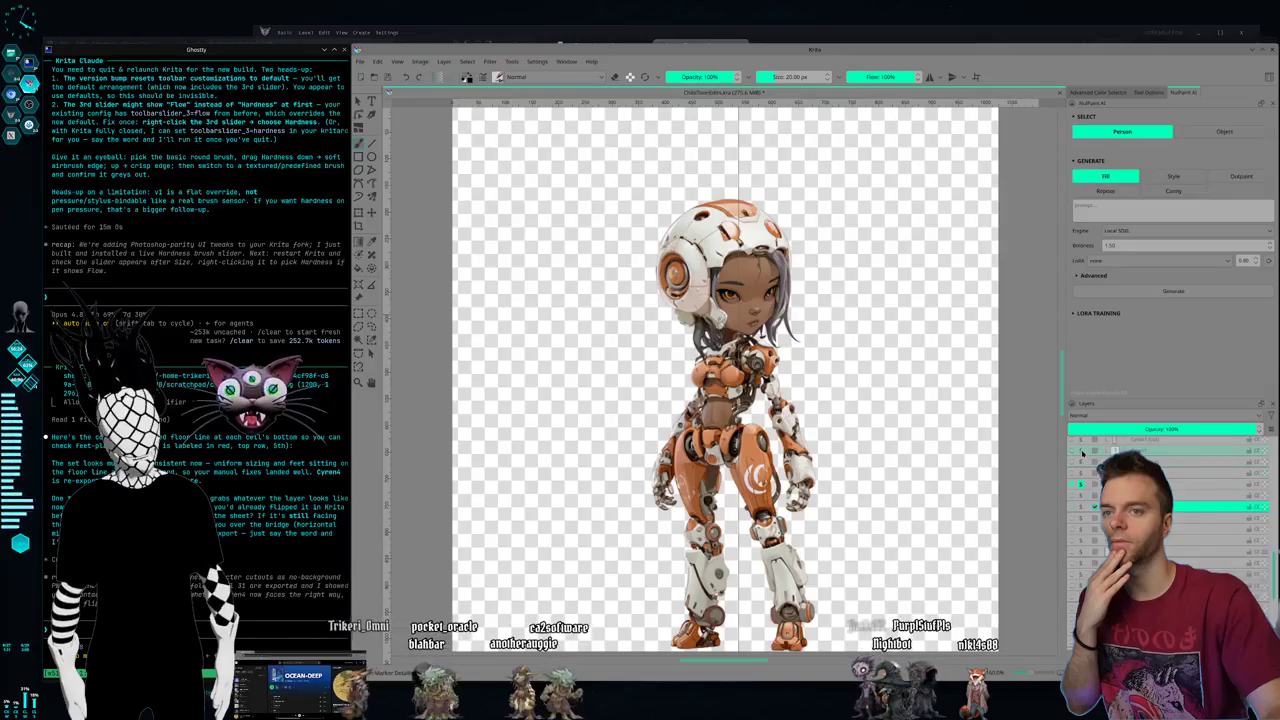
left_click(1084, 459)
left_click(1081, 484)
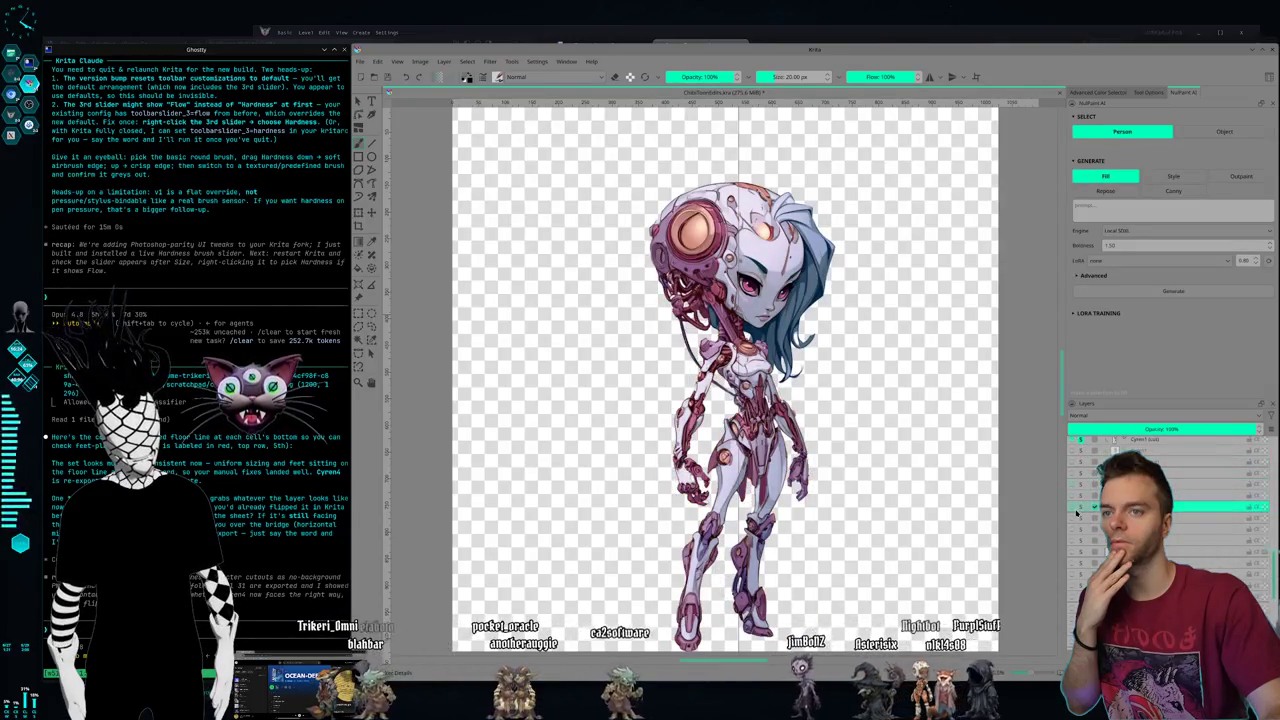
mouse_move(1160, 460)
left_click(1152, 441)
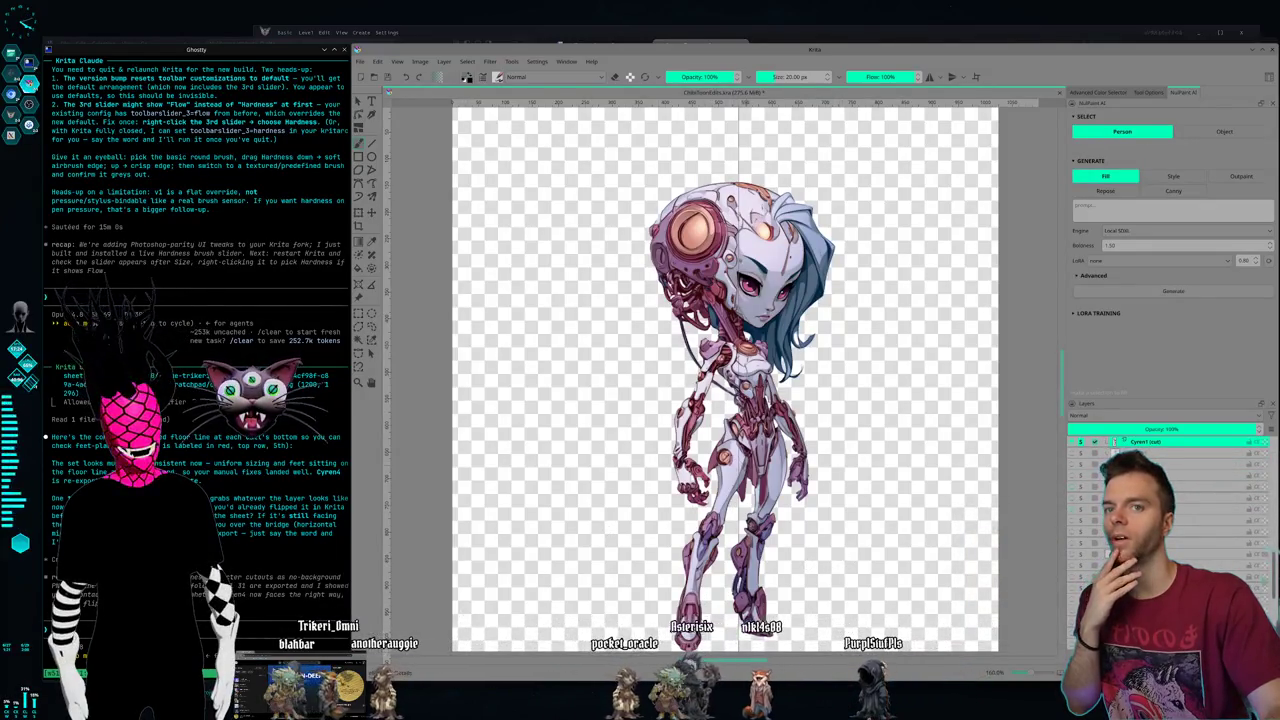
left_click_drag(693, 52, 652, 31)
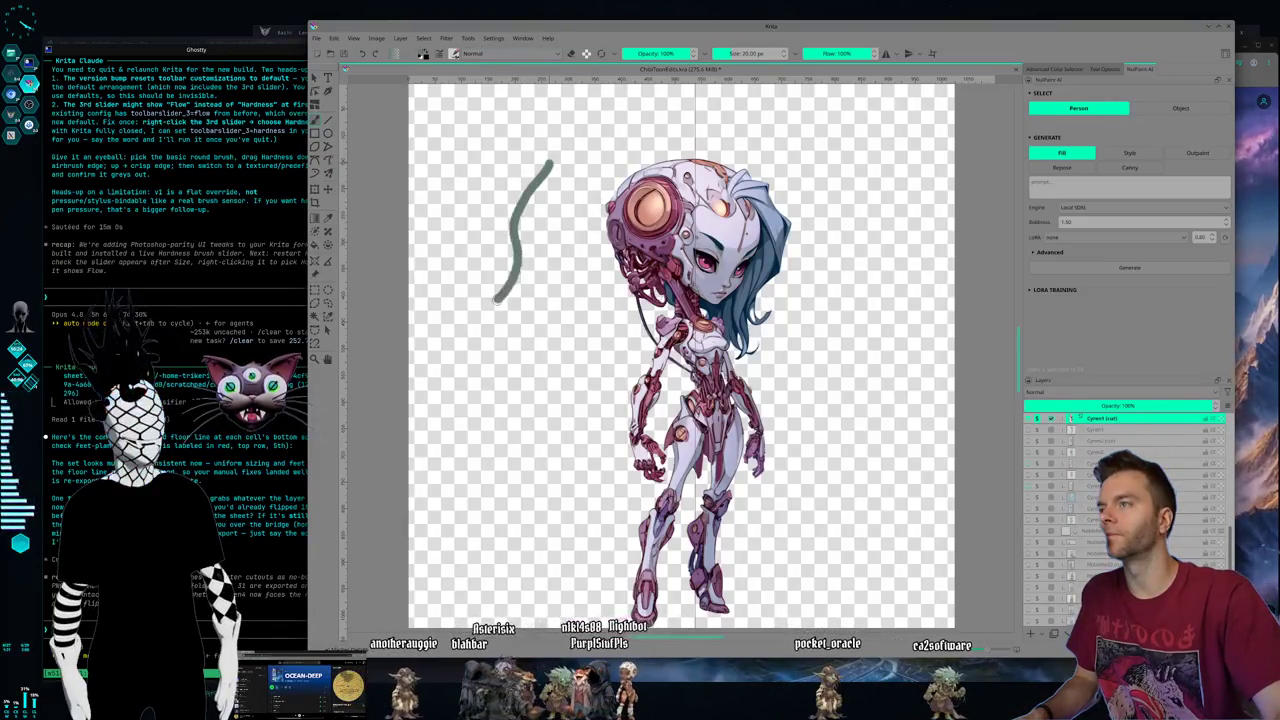
left_click(831, 53)
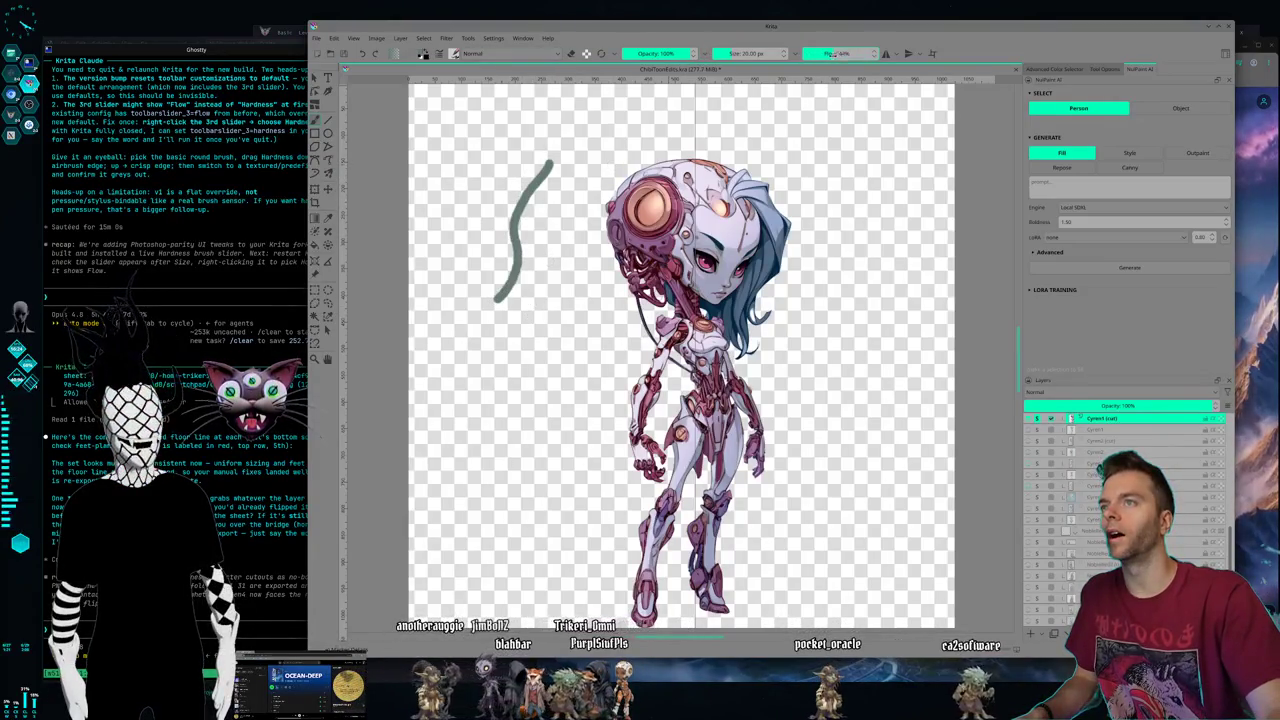
left_click_drag(540, 325, 483, 413)
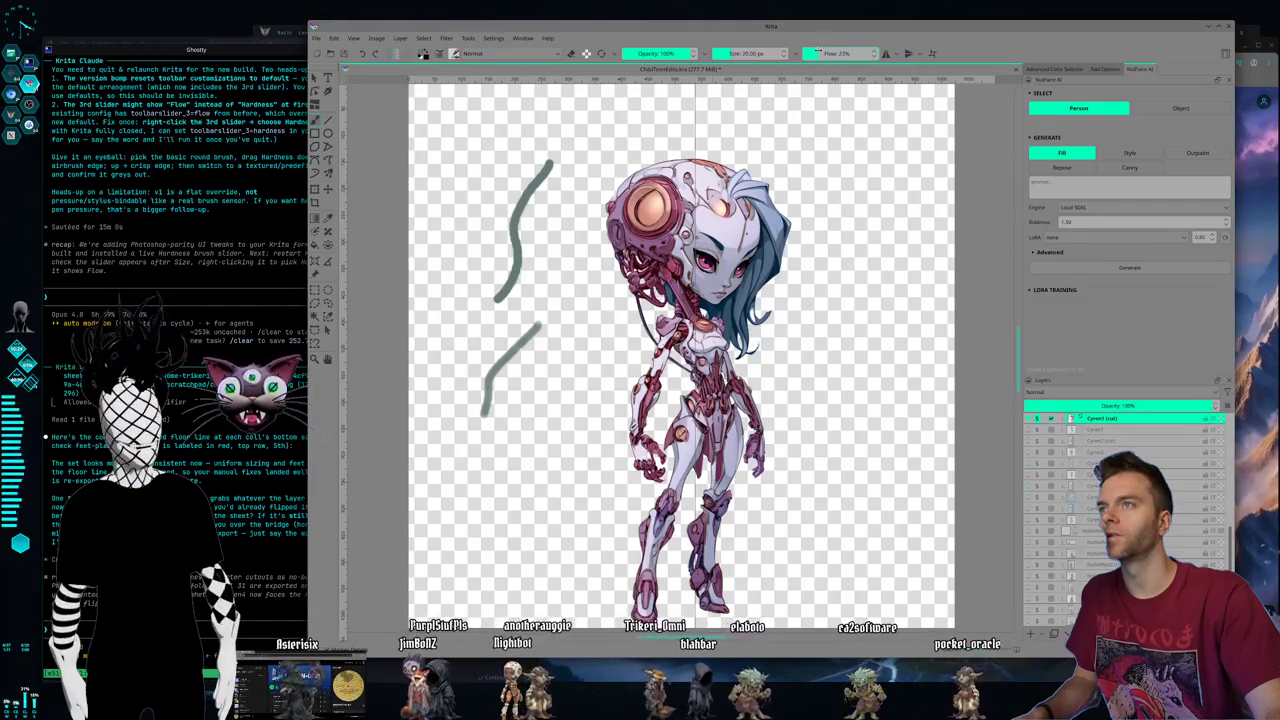
left_click_drag(556, 100, 466, 172)
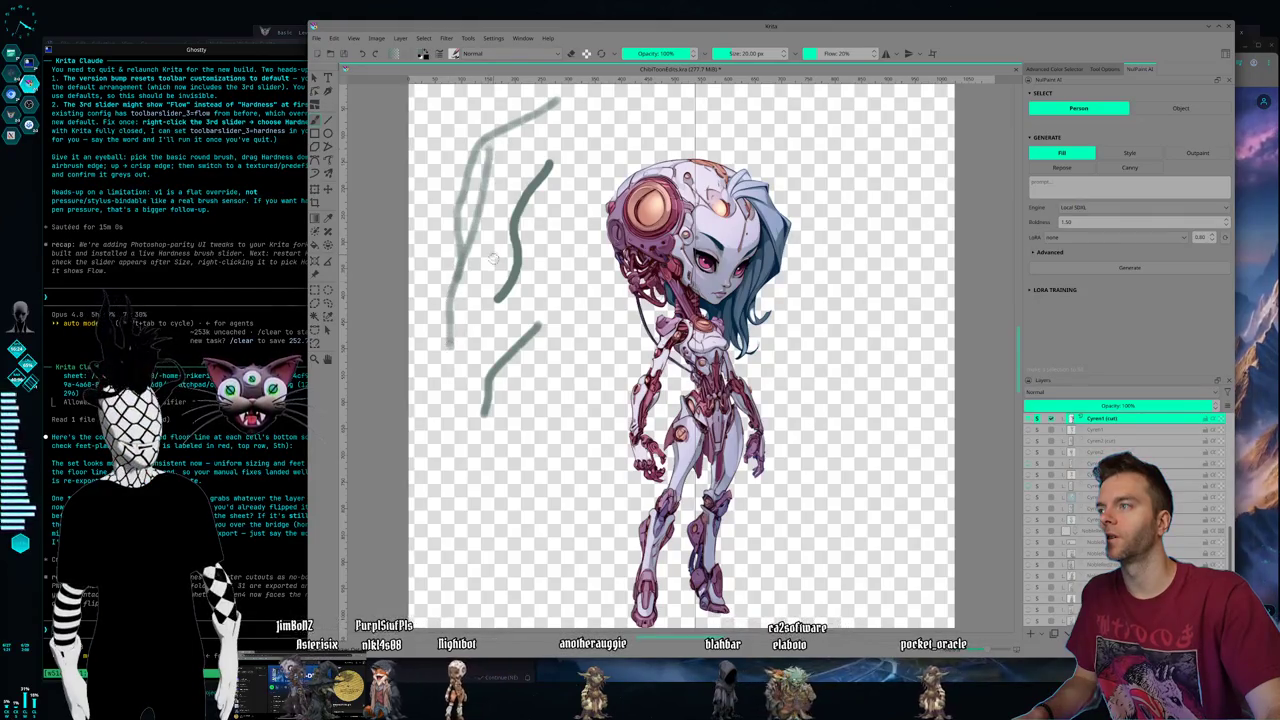
left_click_drag(488, 444, 455, 262)
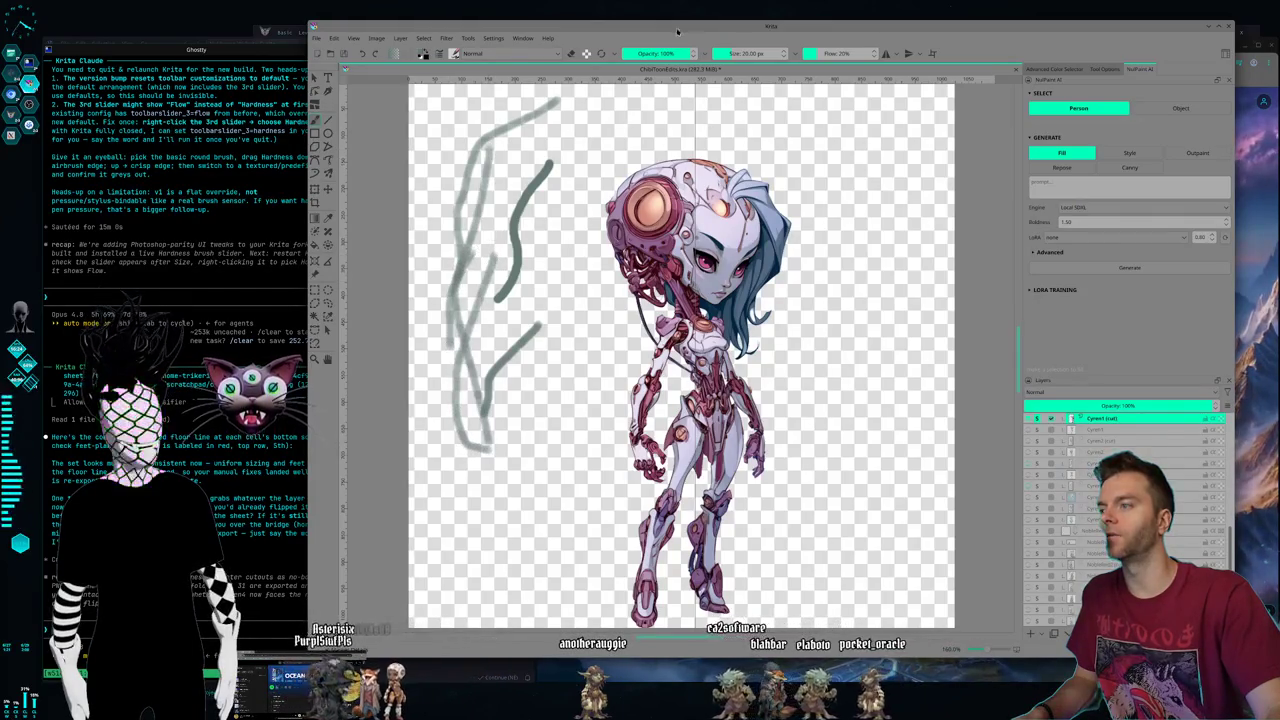
left_click_drag(845, 53, 862, 53)
mouse_move(568, 186)
left_mouse_down()
mouse_move(614, 107)
mouse_move(598, 138)
left_mouse_up()
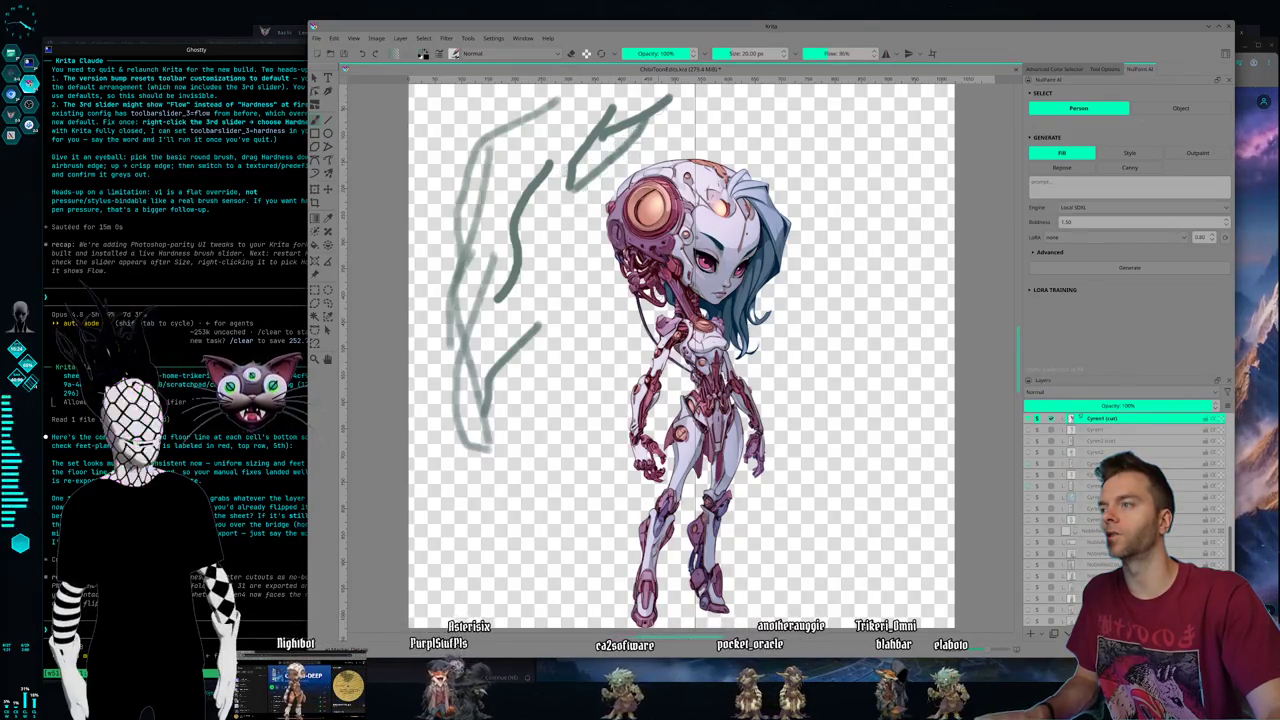
key("ctrl+z")
key("ctrl+z")
key("ctrl+z")
key("ctrl+z")
key("ctrl+z")
key("ctrl+z")
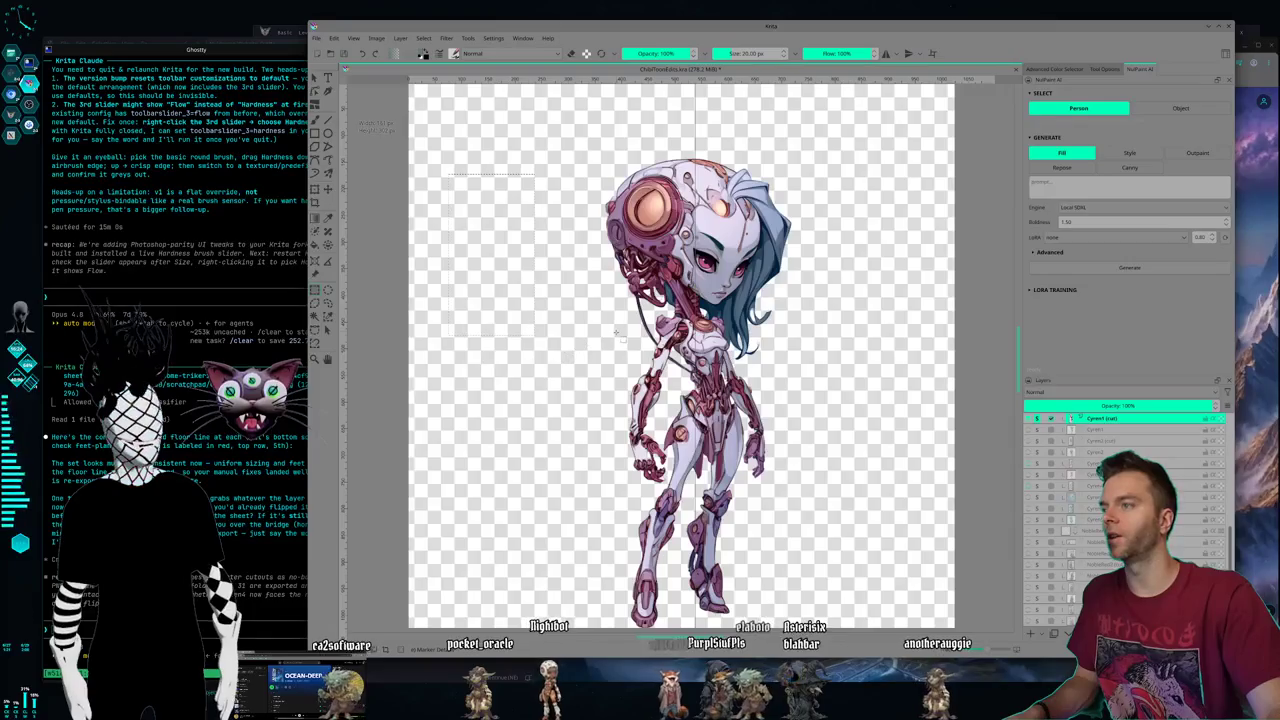
left_click_drag(449, 176, 523, 326)
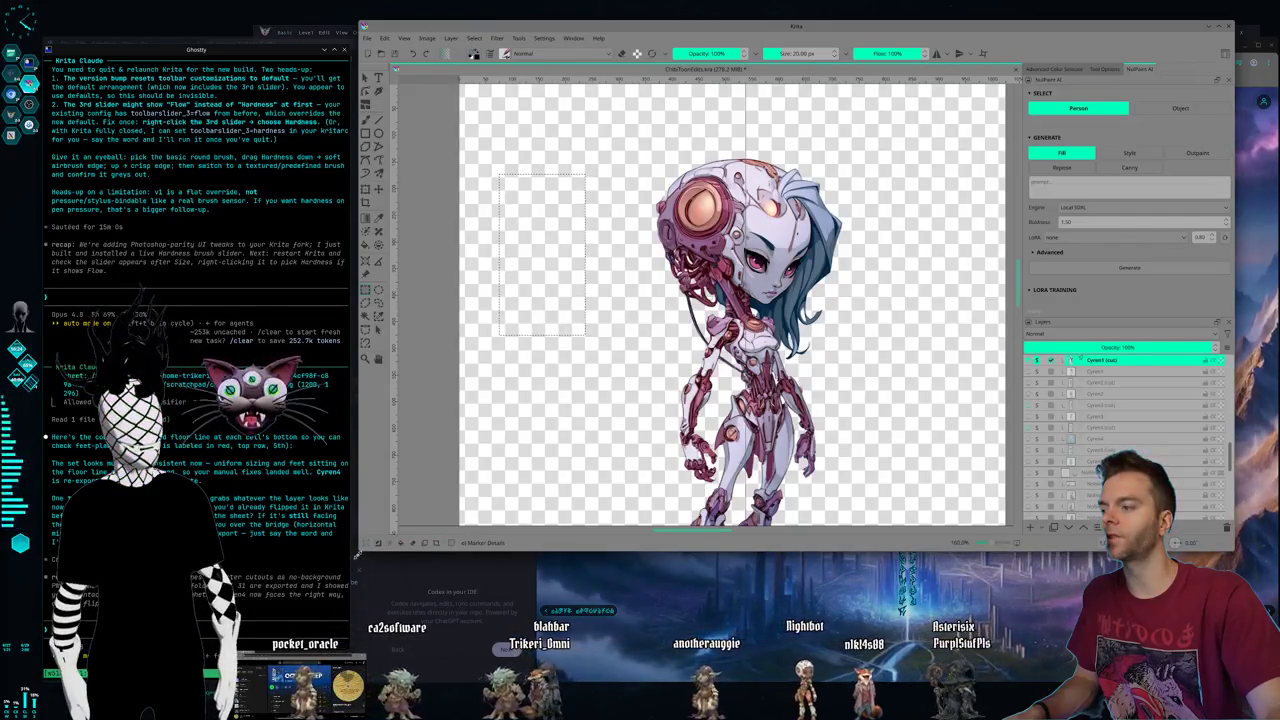
left_click_drag(358, 552, 310, 588)
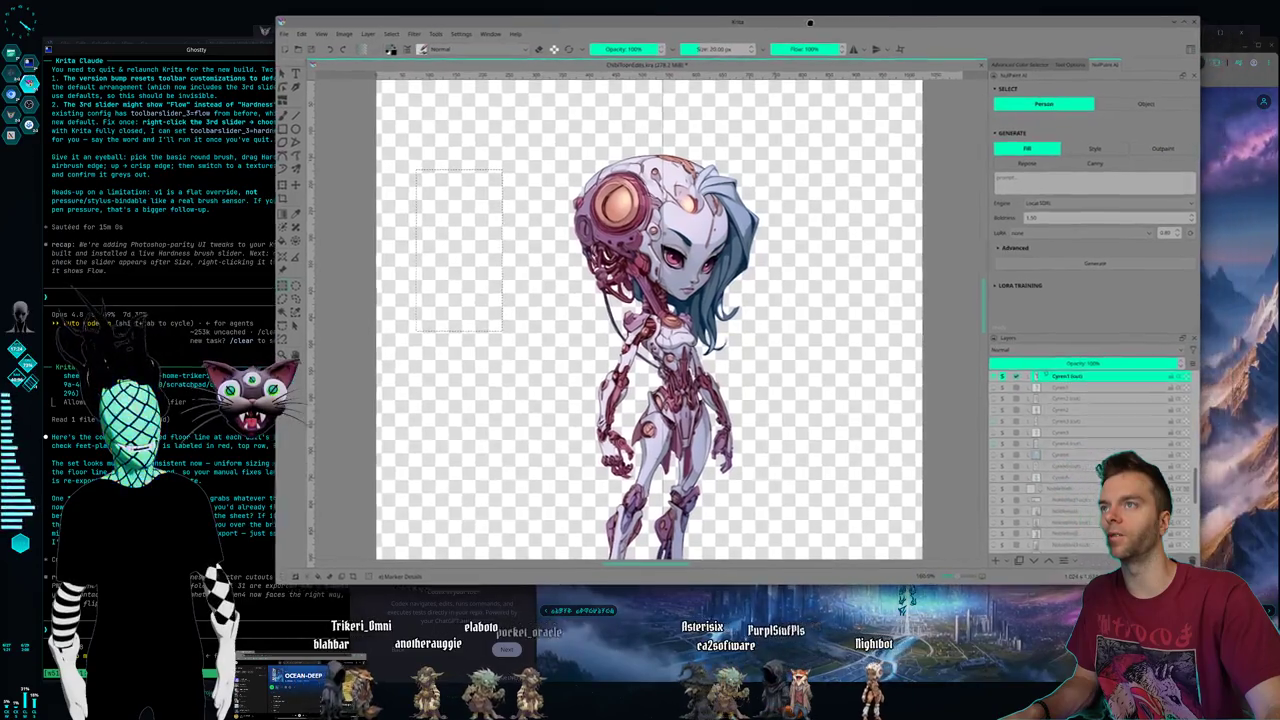
left_click_drag(845, 26, 807, 20)
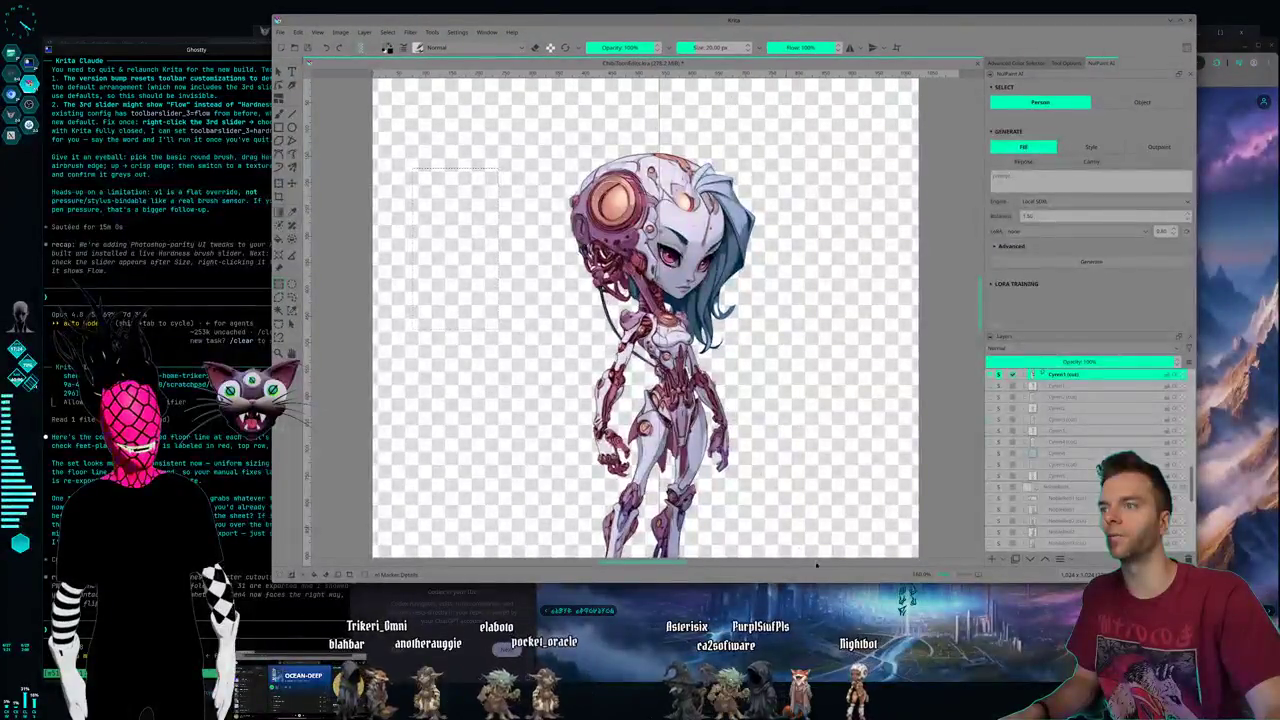
scroll(749, 419, "down", 1)
scroll(740, 398, "down", 1)
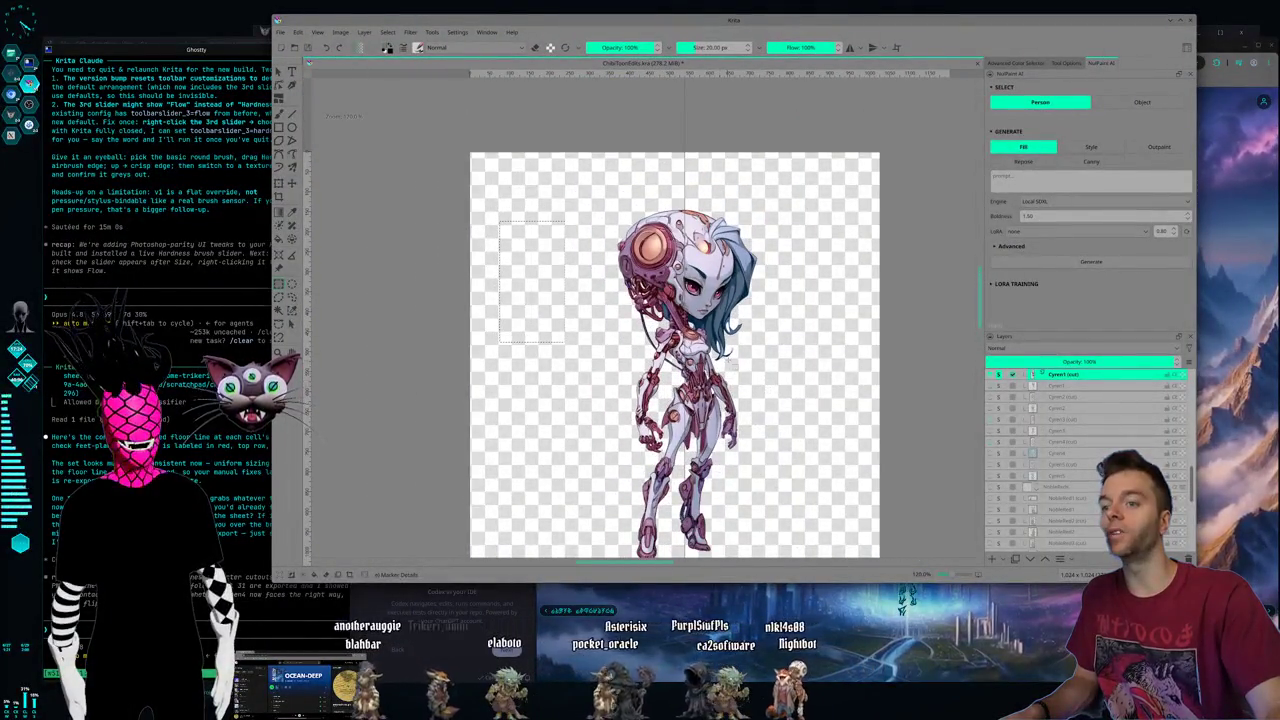
scroll(730, 362, "down", 1)
scroll(731, 363, "down", 1)
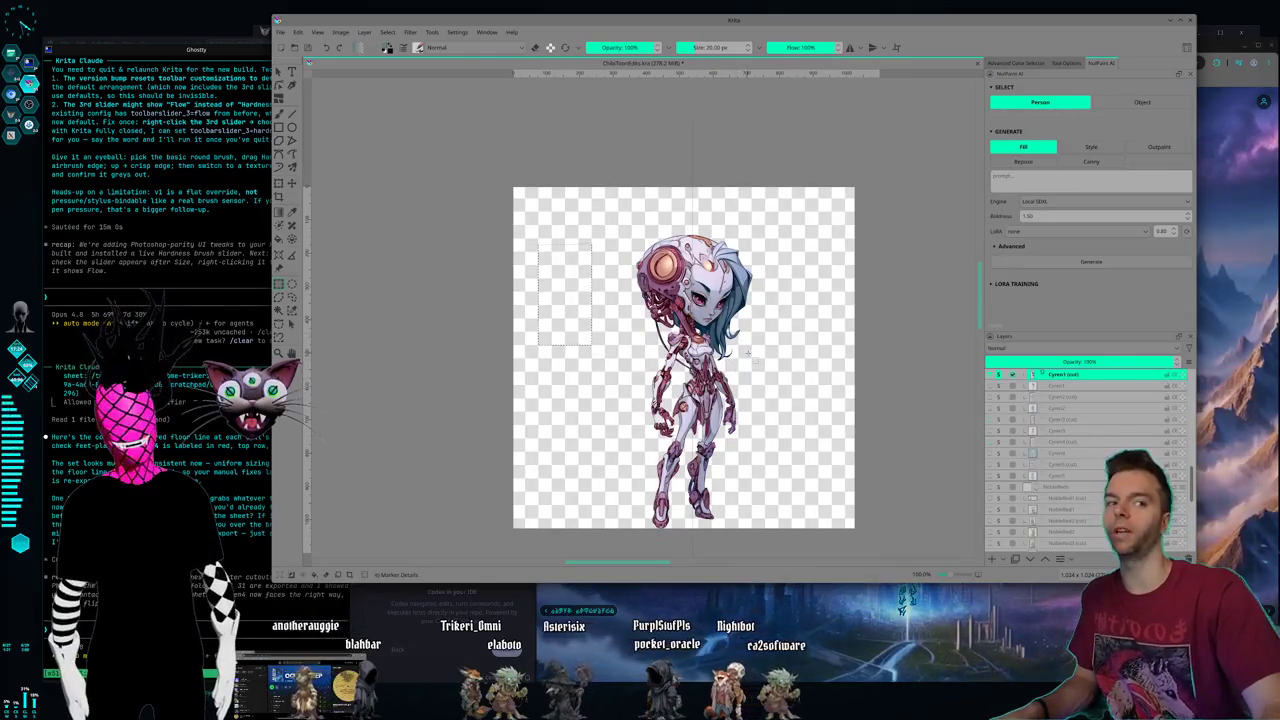
scroll(740, 362, "down", 1)
scroll(744, 363, "up", 1)
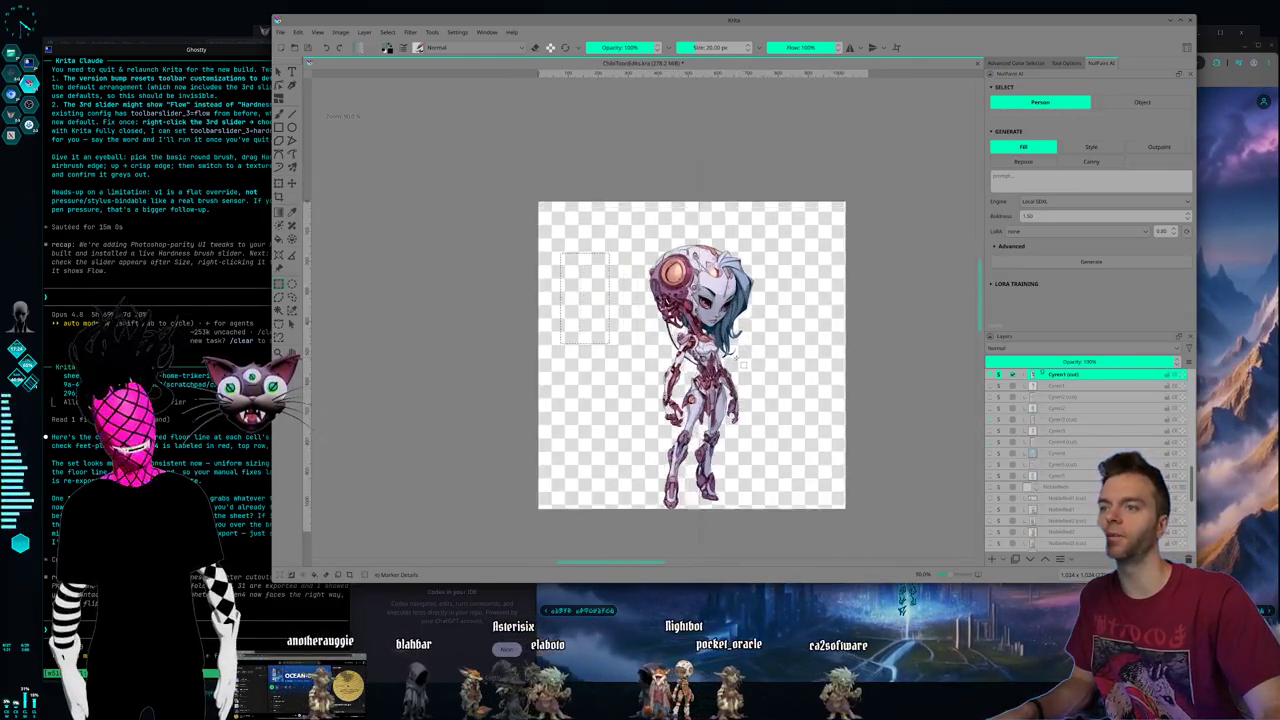
scroll(740, 364, "up", 1)
scroll(735, 366, "up", 1)
scroll(730, 368, "up", 1)
scroll(733, 372, "up", 1)
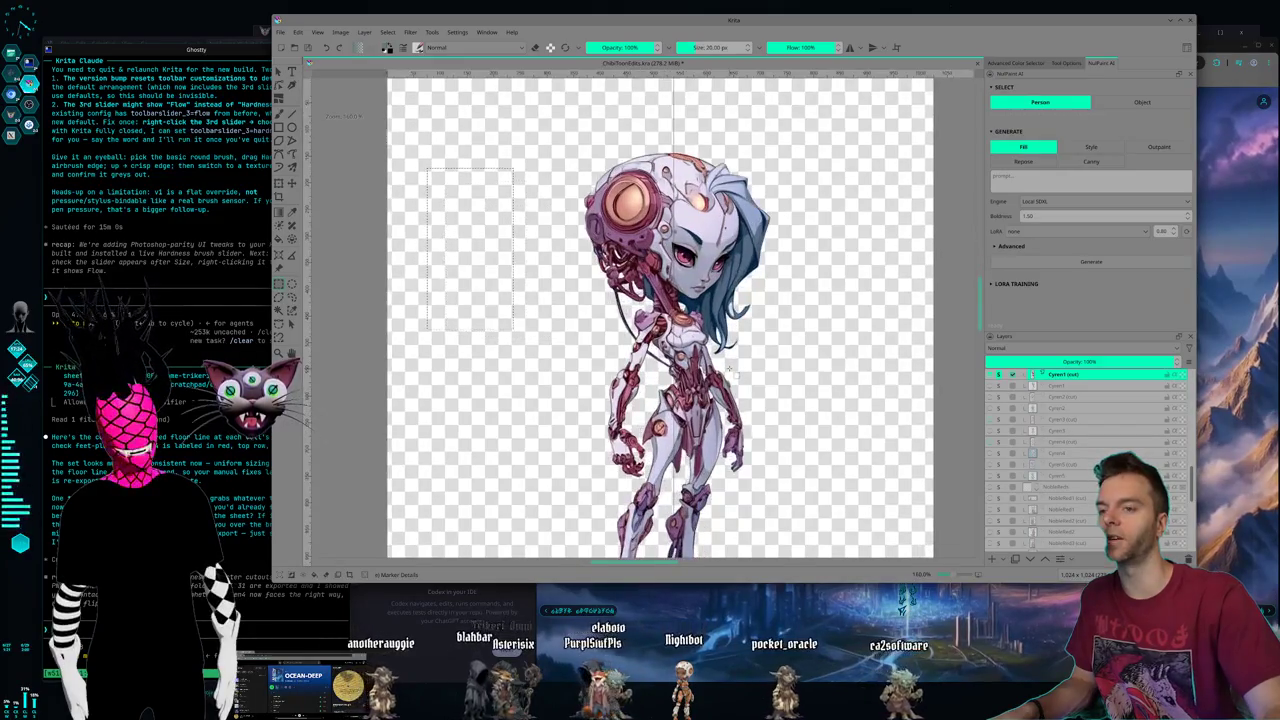
scroll(733, 372, "up", 1)
scroll(733, 372, "up", 1)
scroll(730, 370, "down", 3)
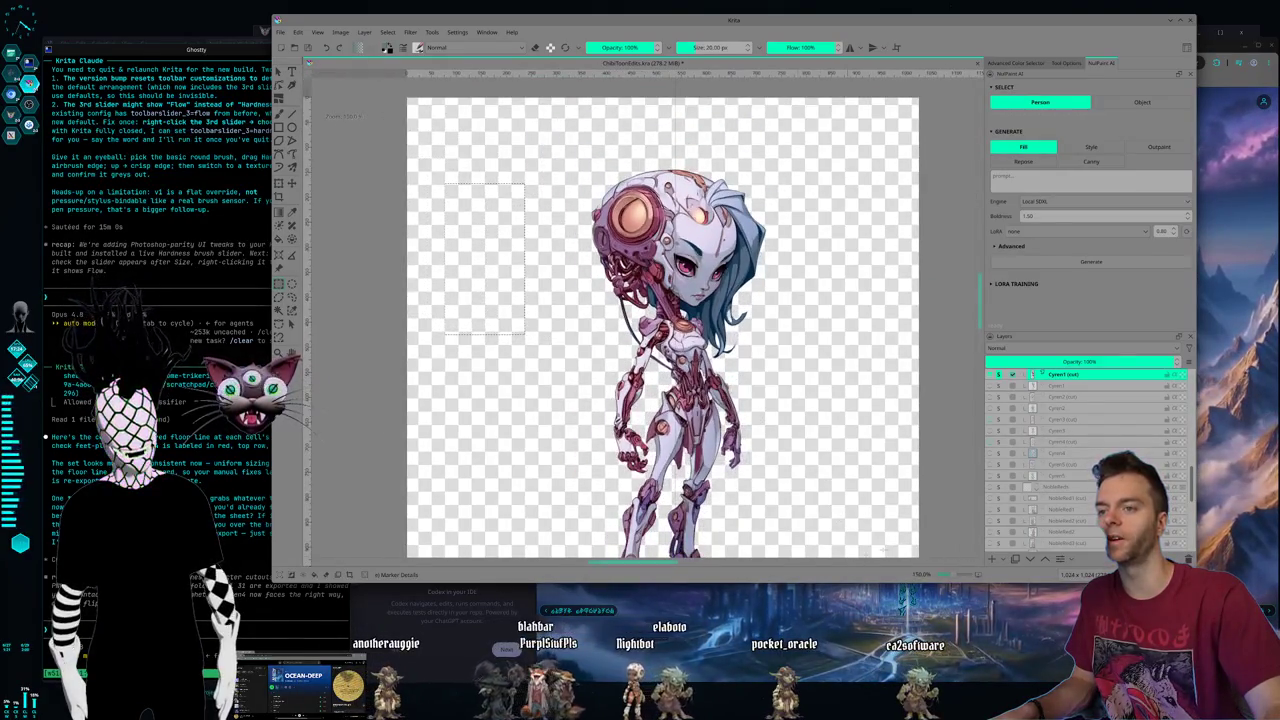
left_click(931, 575)
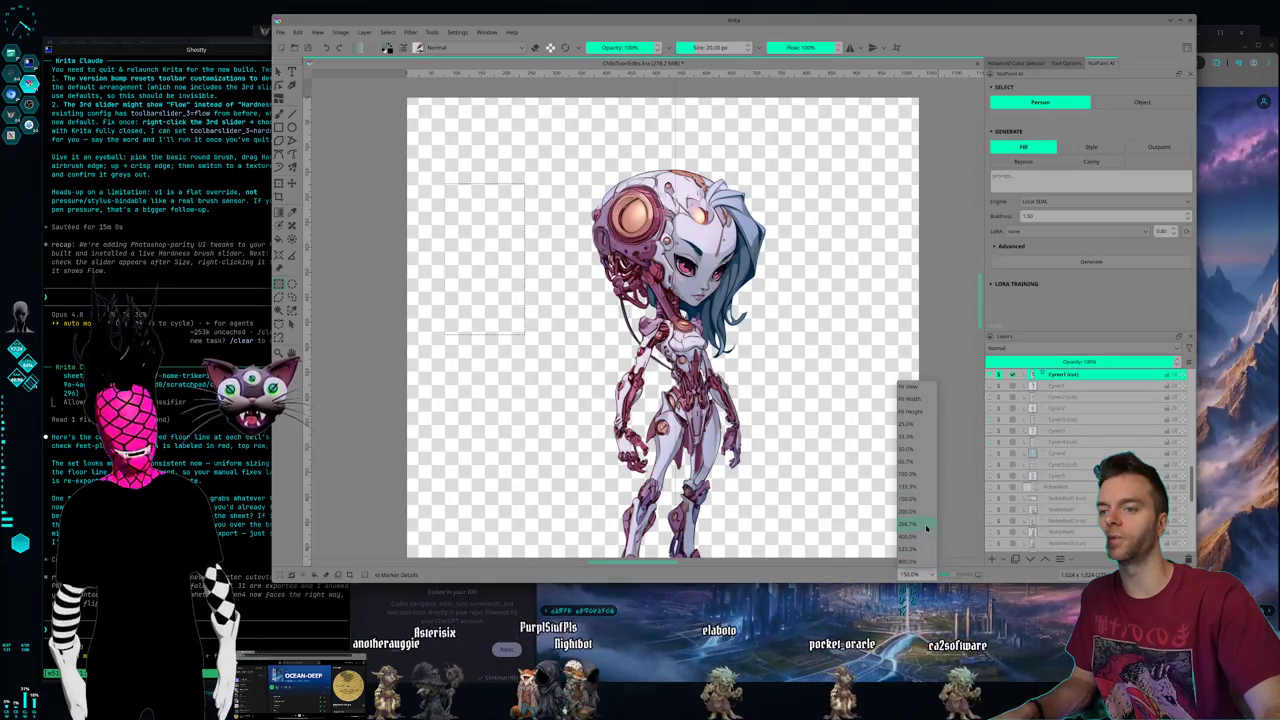
left_click(923, 487)
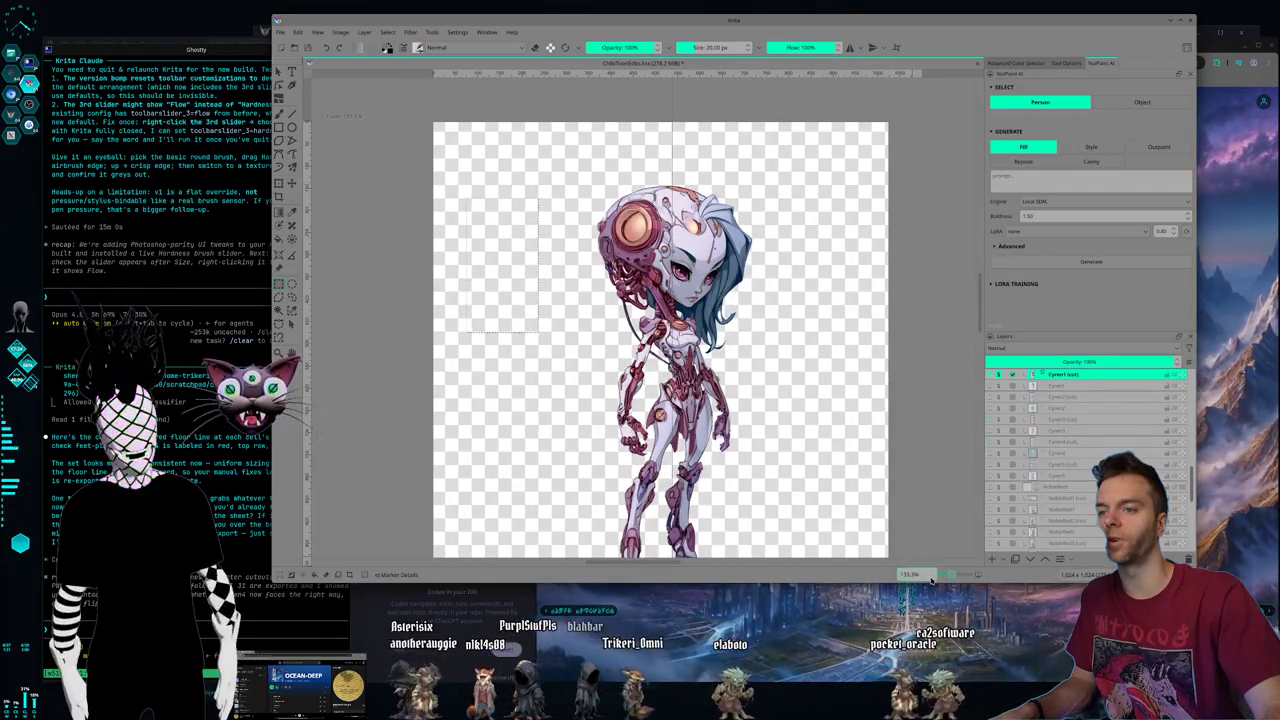
left_click(928, 574)
left_click(910, 498)
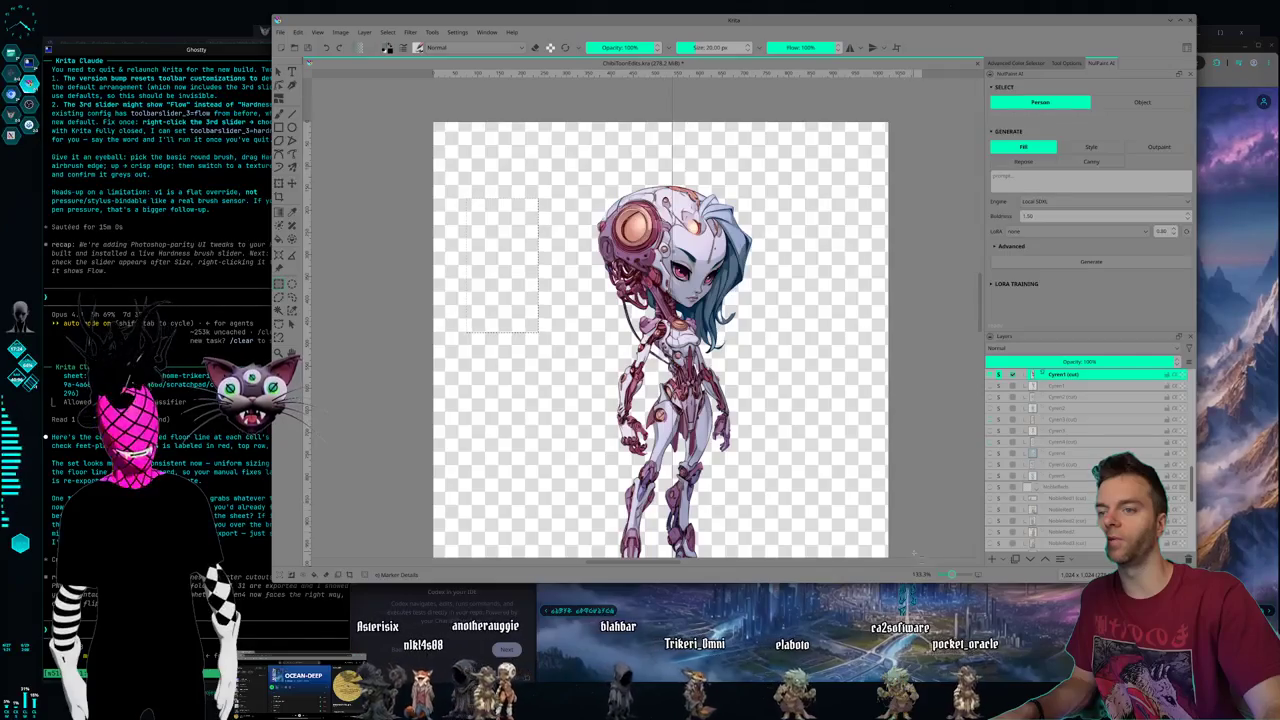
left_click(932, 576)
left_click(909, 507)
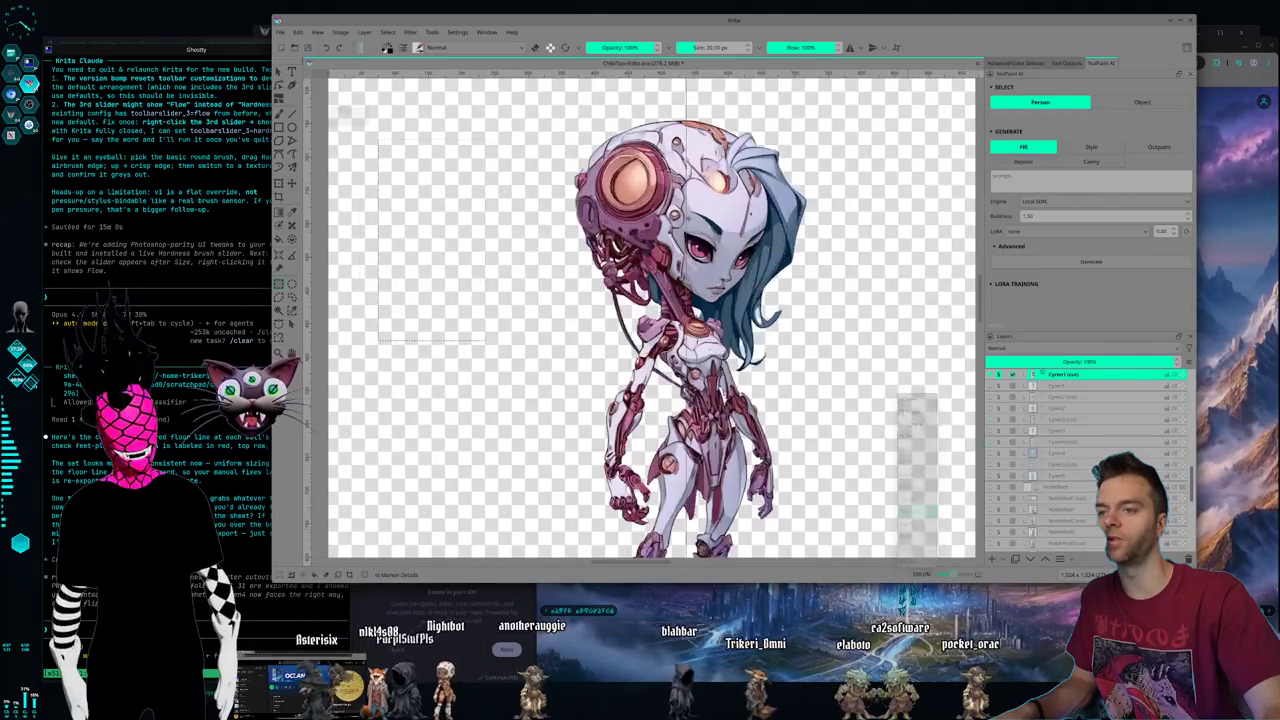
left_click(930, 576)
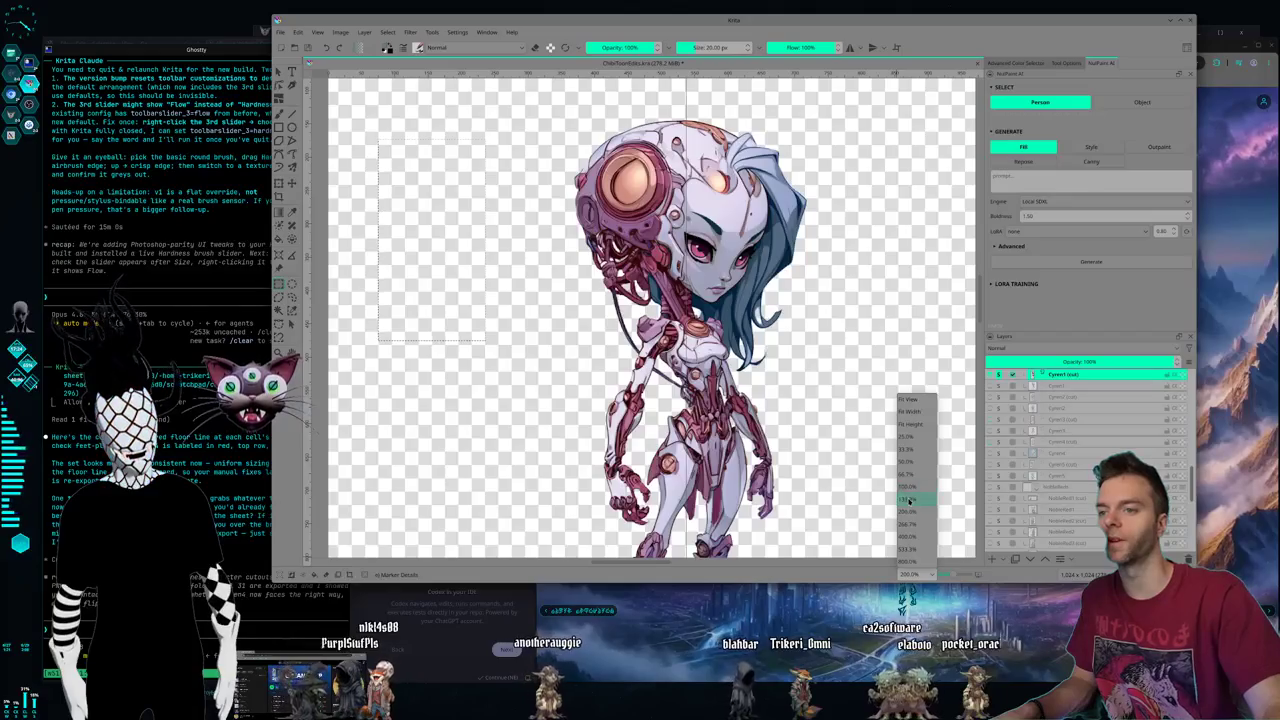
left_click(910, 498)
left_click(930, 576)
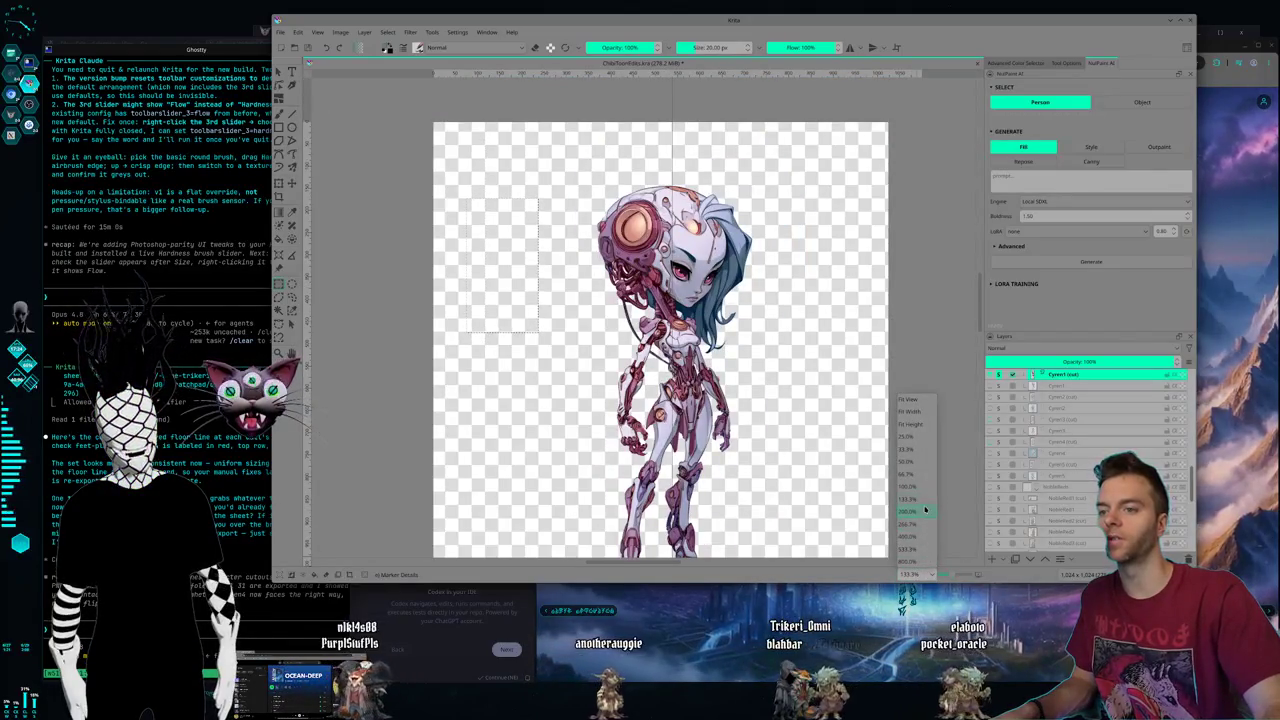
left_click(925, 510)
left_click(930, 576)
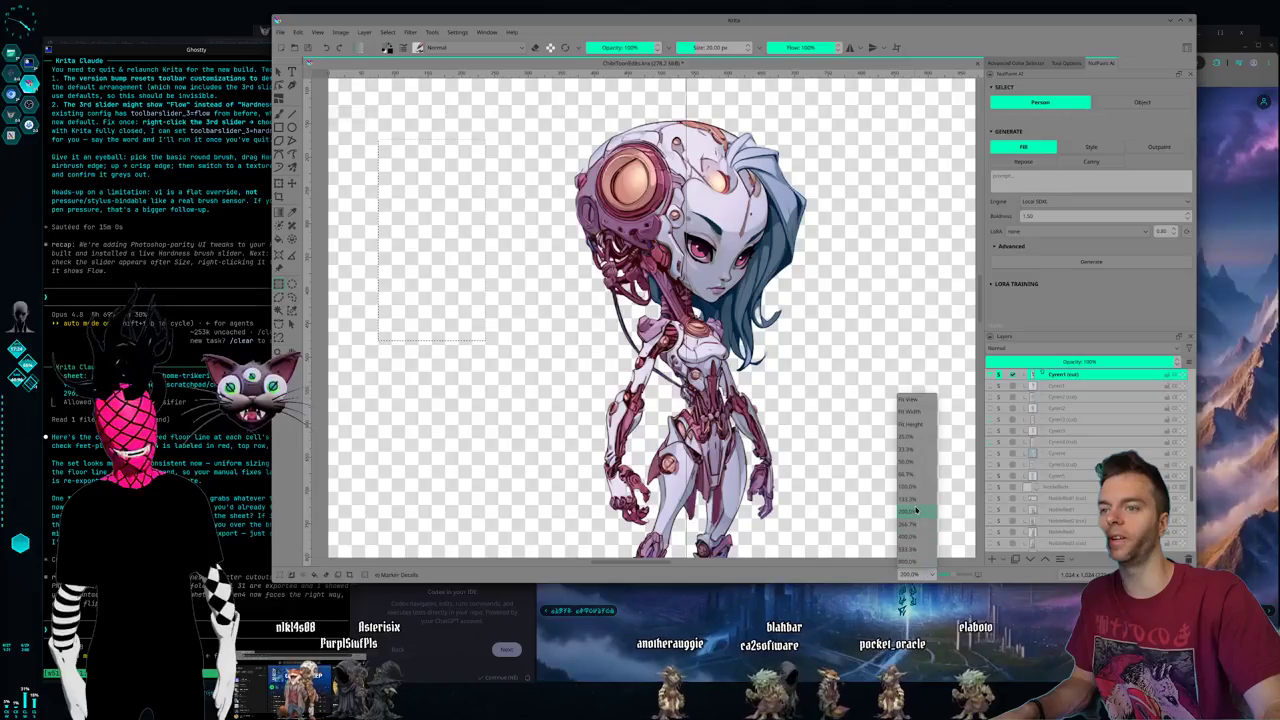
left_click(910, 498)
left_click(930, 576)
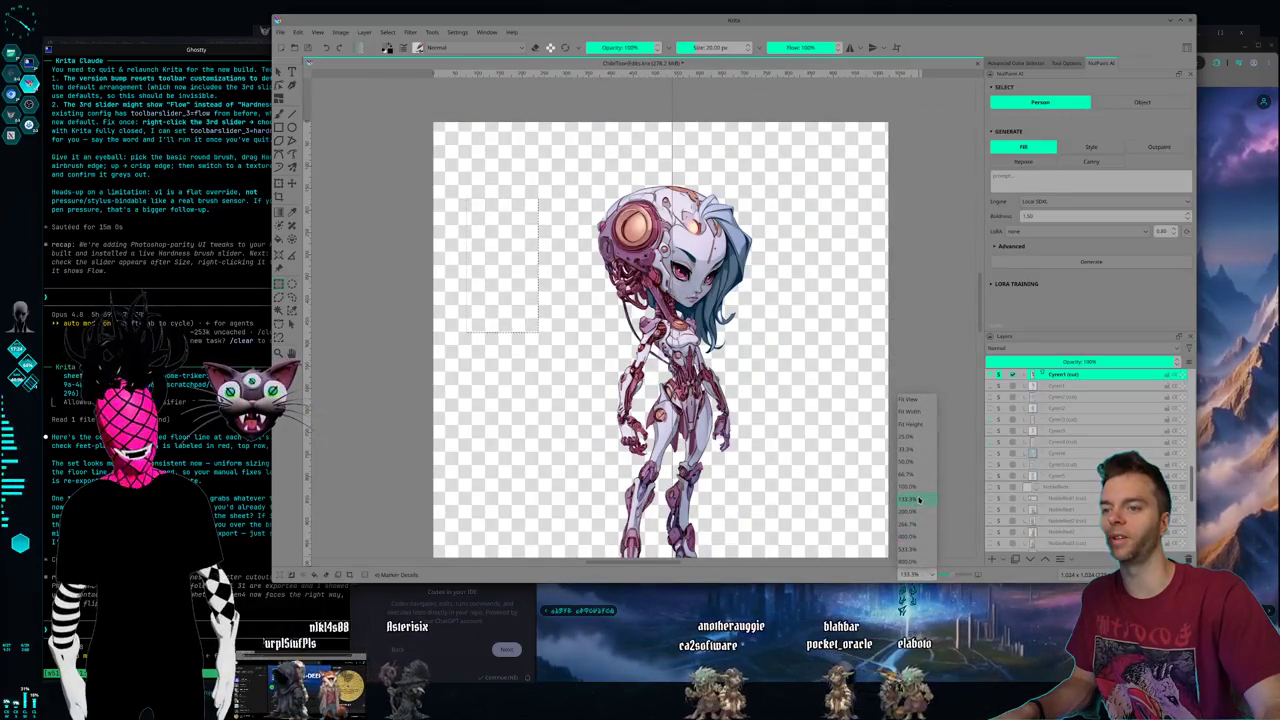
left_click(910, 486)
left_click(930, 576)
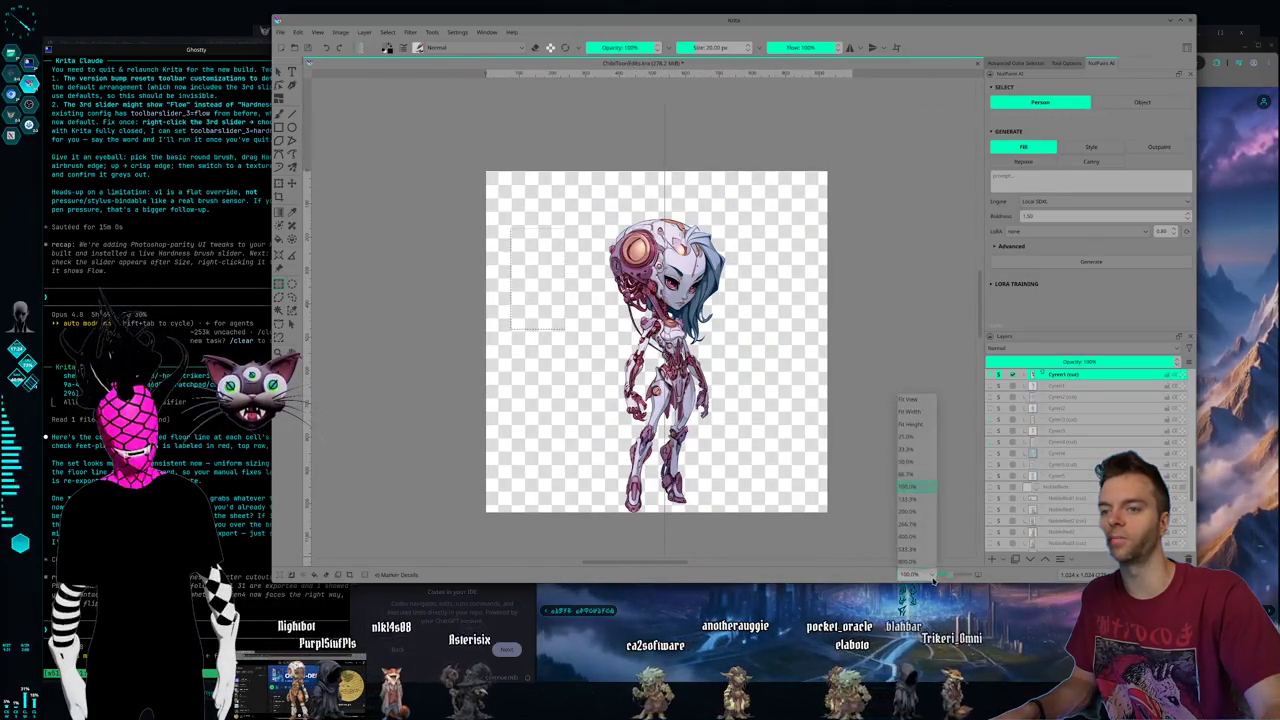
left_click(907, 515)
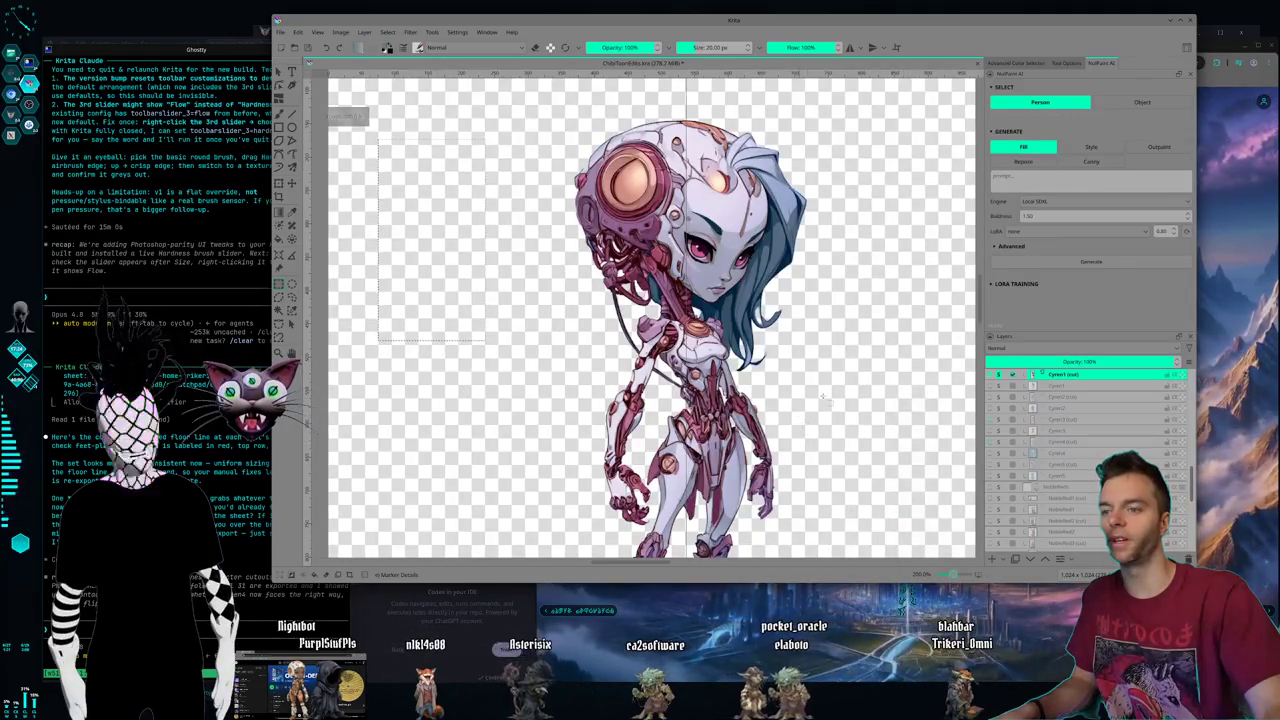
scroll(845, 418, "down", 2)
scroll(845, 415, "up", 2)
scroll(840, 414, "up", 1)
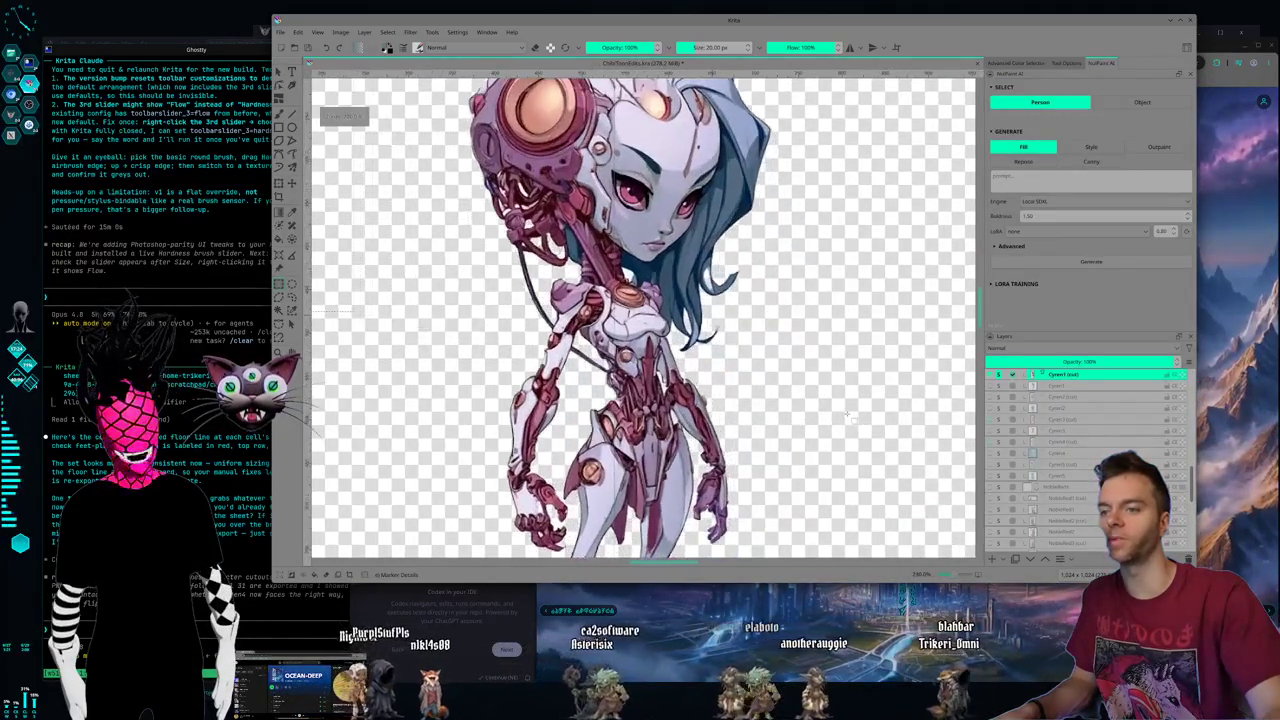
scroll(835, 413, "up", 1)
scroll(825, 412, "up", 1)
scroll(825, 412, "down", 2)
scroll(825, 412, "down", 2)
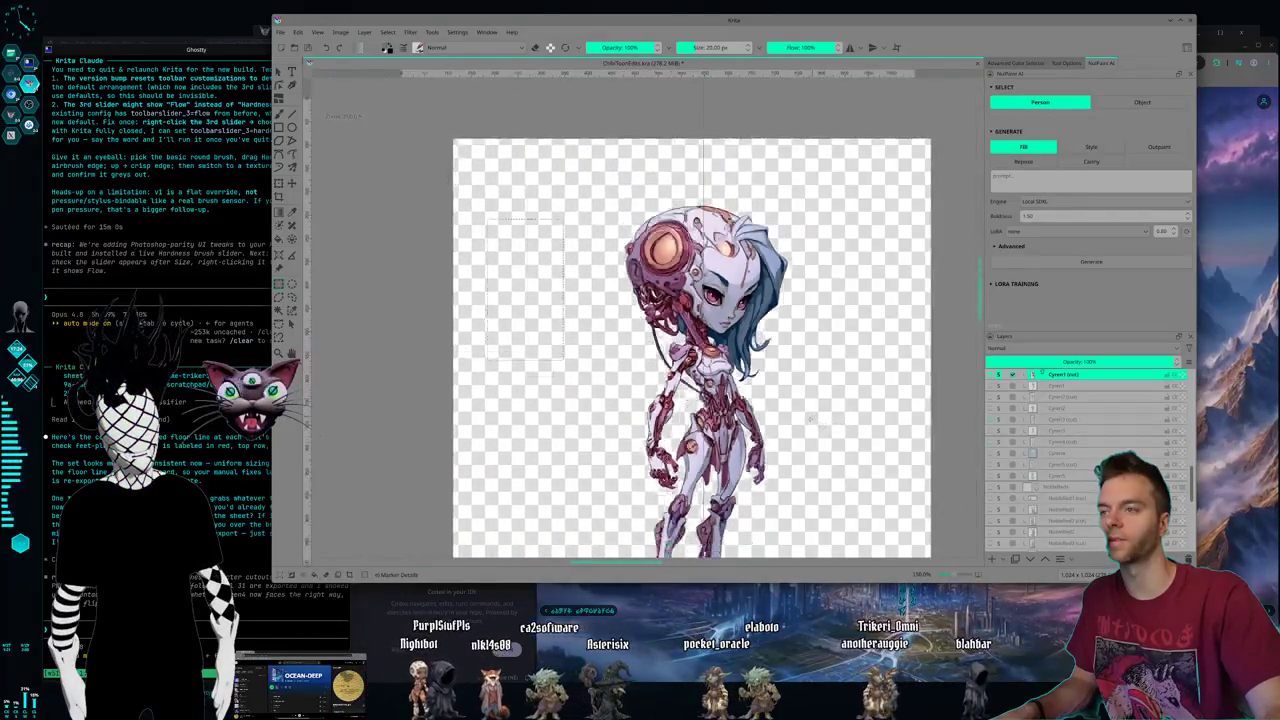
scroll(825, 412, "down", 4)
scroll(825, 412, "up", 5)
scroll(825, 412, "up", 2)
scroll(825, 412, "up", 1)
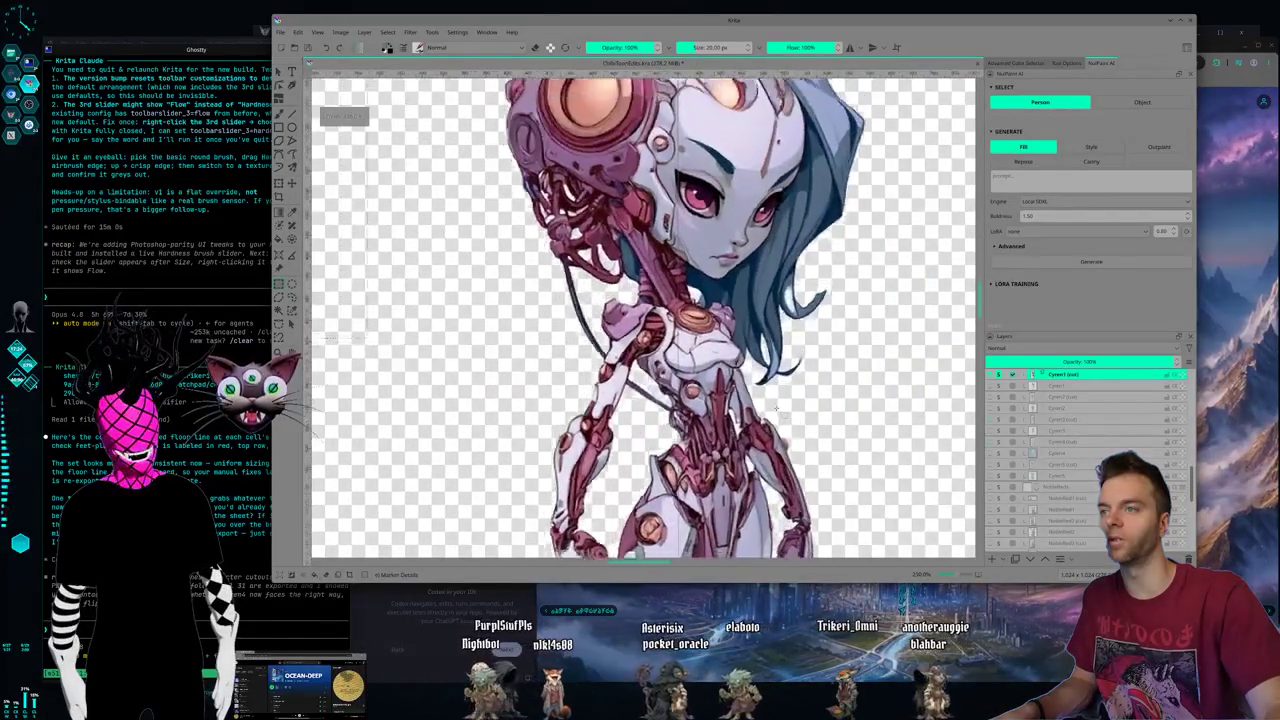
scroll(825, 412, "down", 2)
scroll(825, 412, "down", 1)
scroll(886, 434, "up", 2)
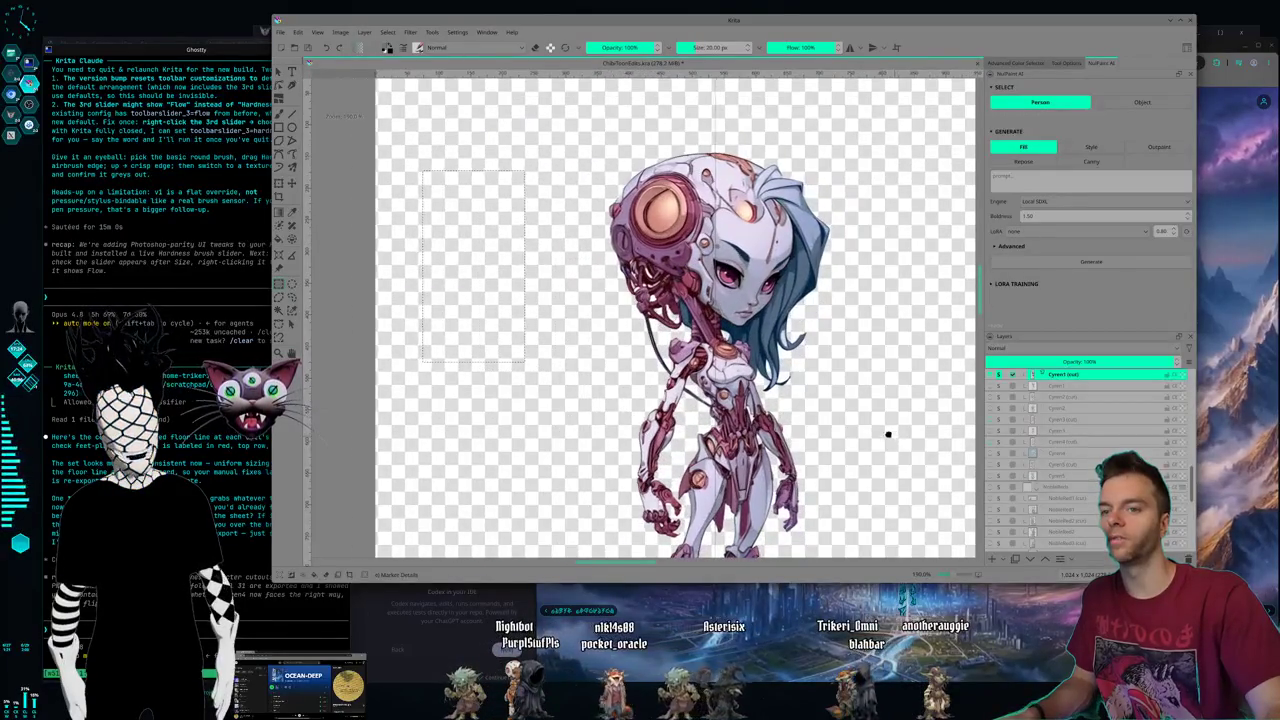
left_click_drag(886, 434, 777, 331)
scroll(770, 334, "down", 1)
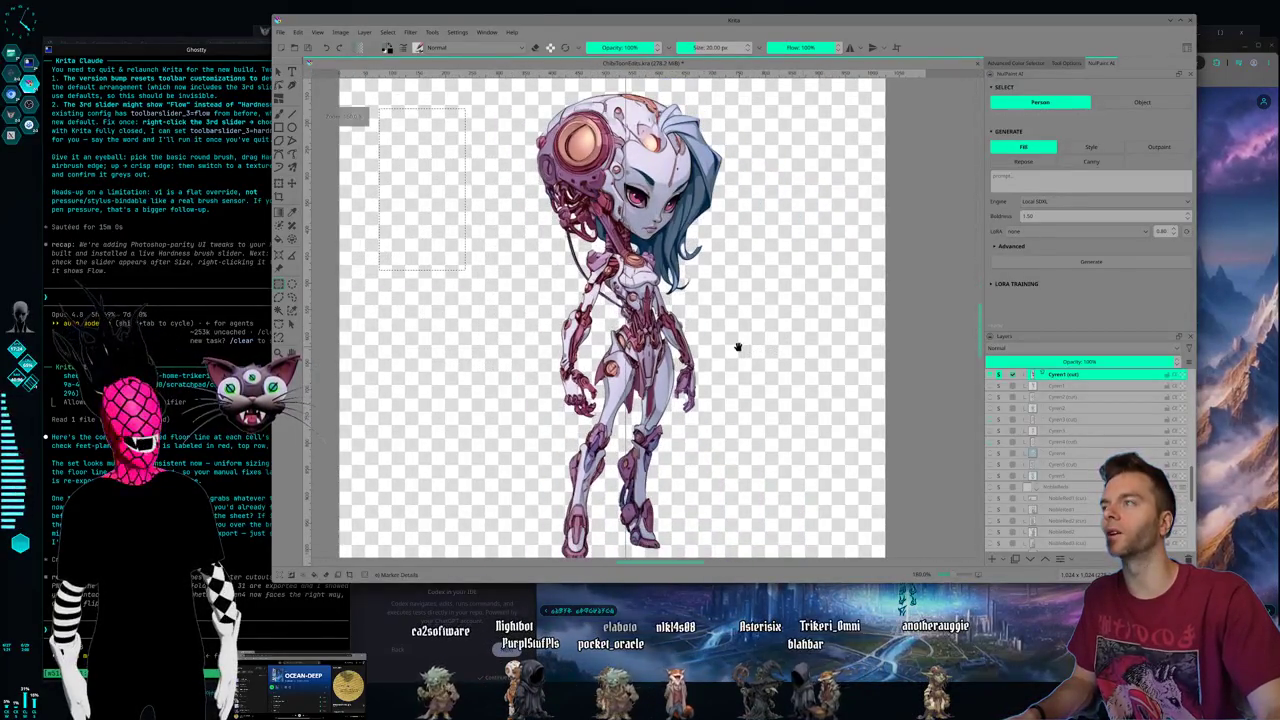
scroll(737, 347, "down", 1)
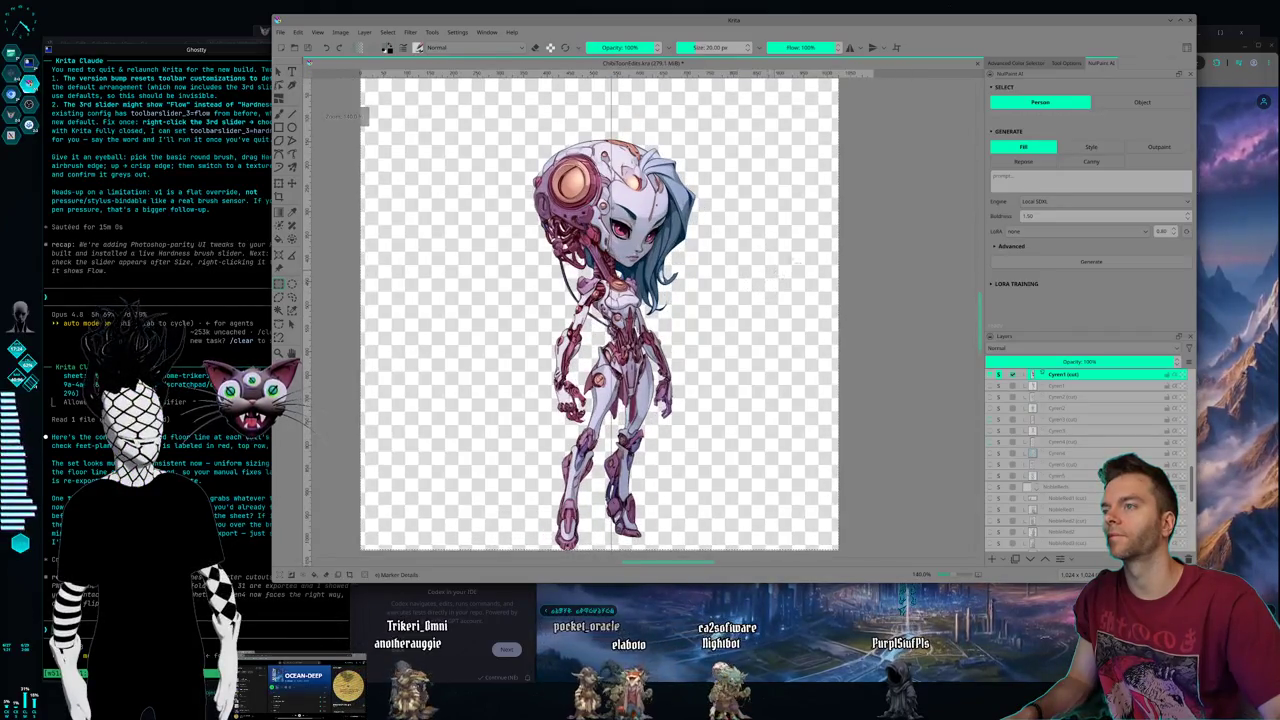
- Nudge the Krita window, then jump to the VSCodium and StreamToons page workspace
left_click_drag(664, 13, 749, 49)
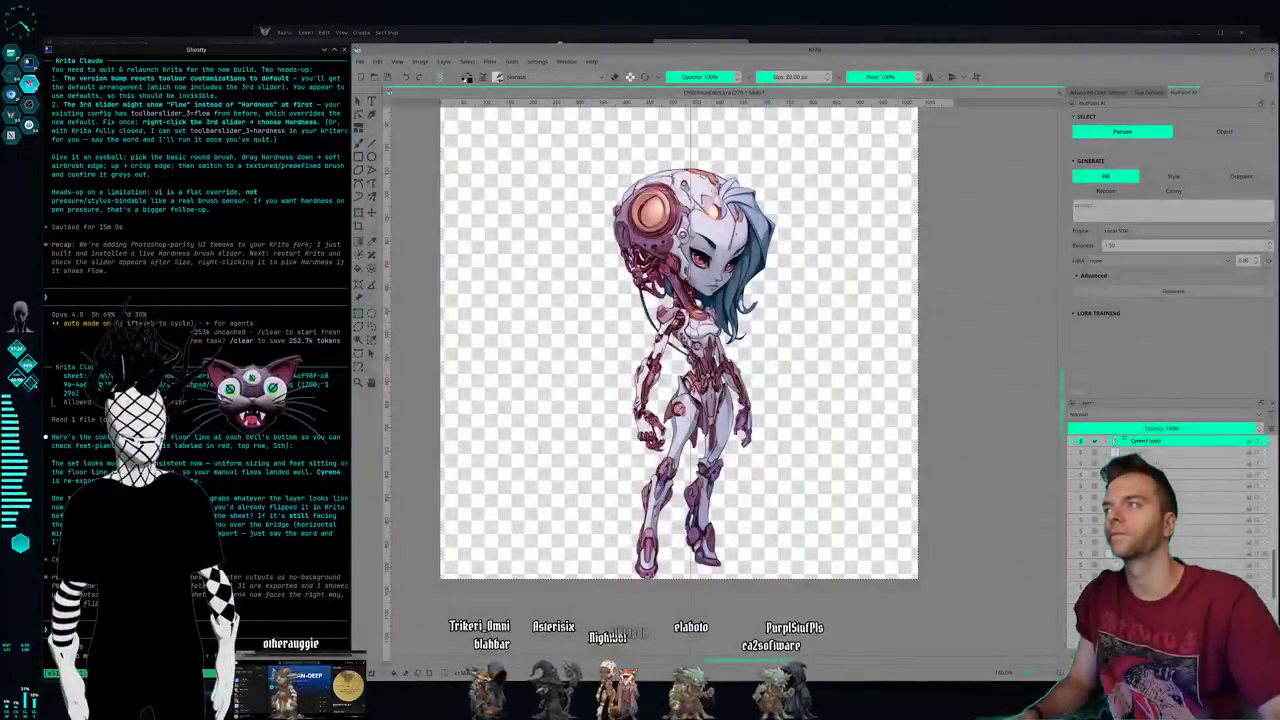
key("super+2")
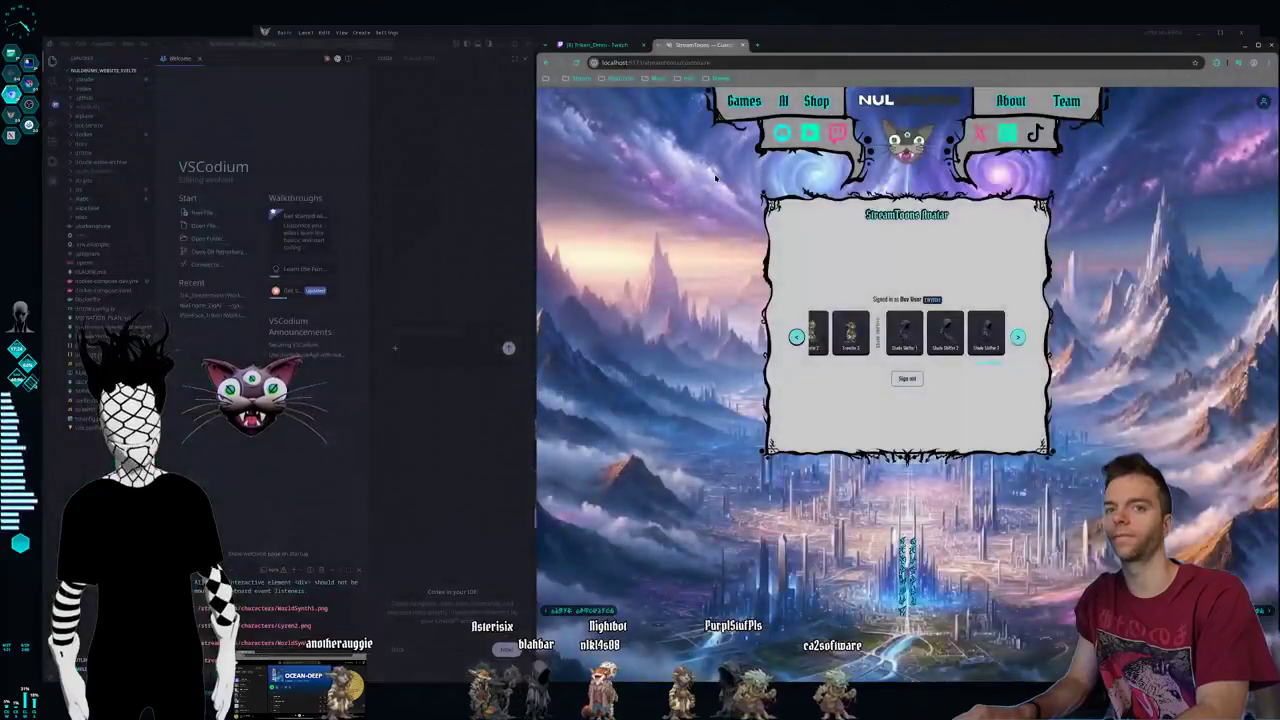
- In Kdenlive, generate karaoke captions for the timeline video clip
key("super+1")
key("super+3")
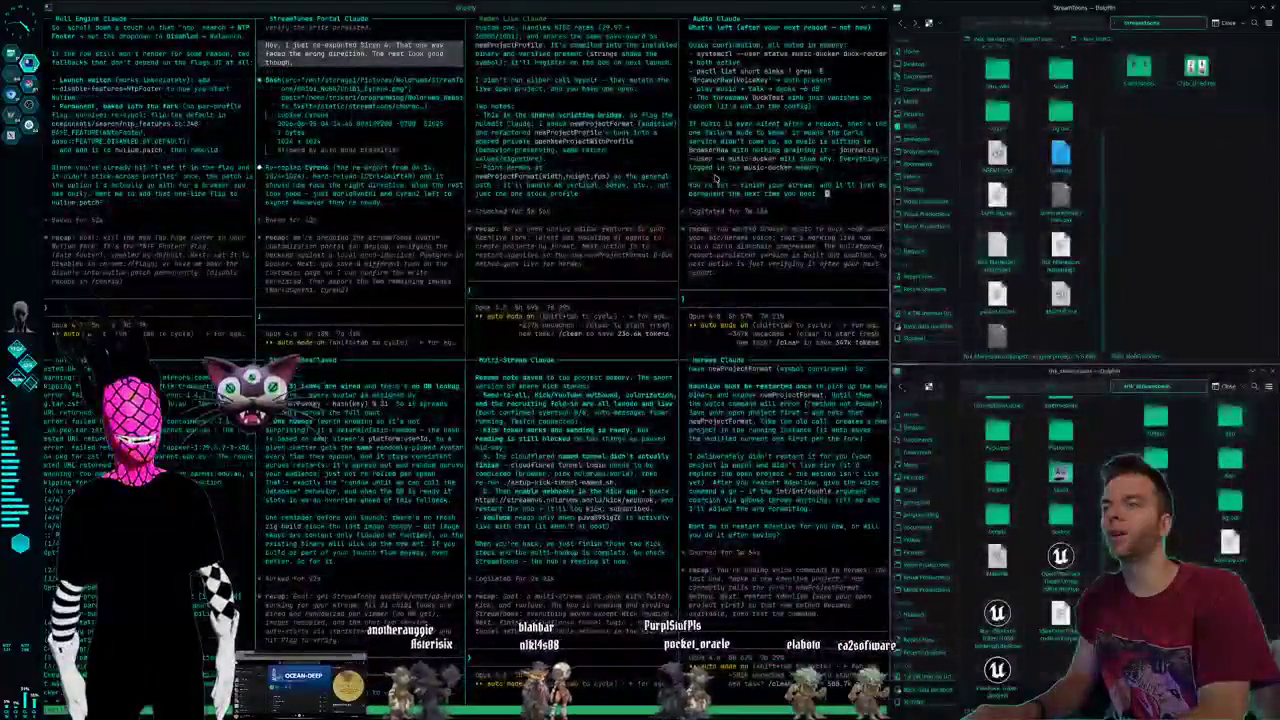
key("super+4")
key("super+5")
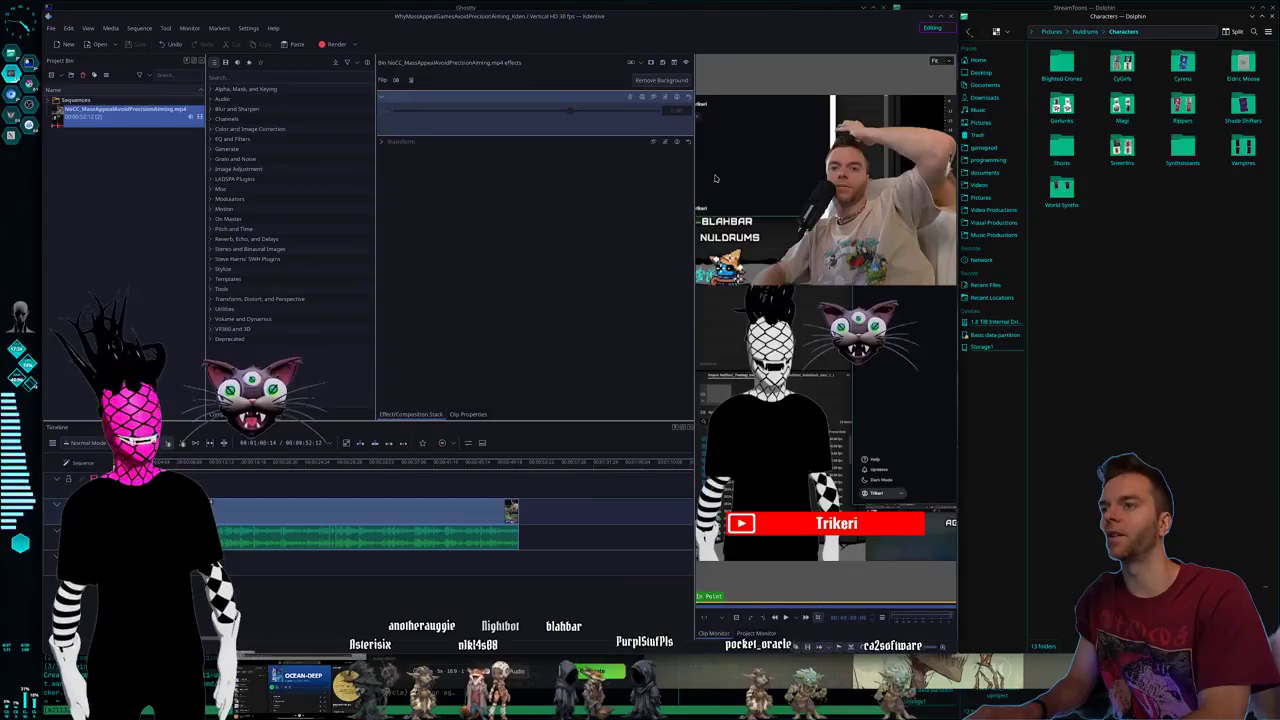
key("super+6")
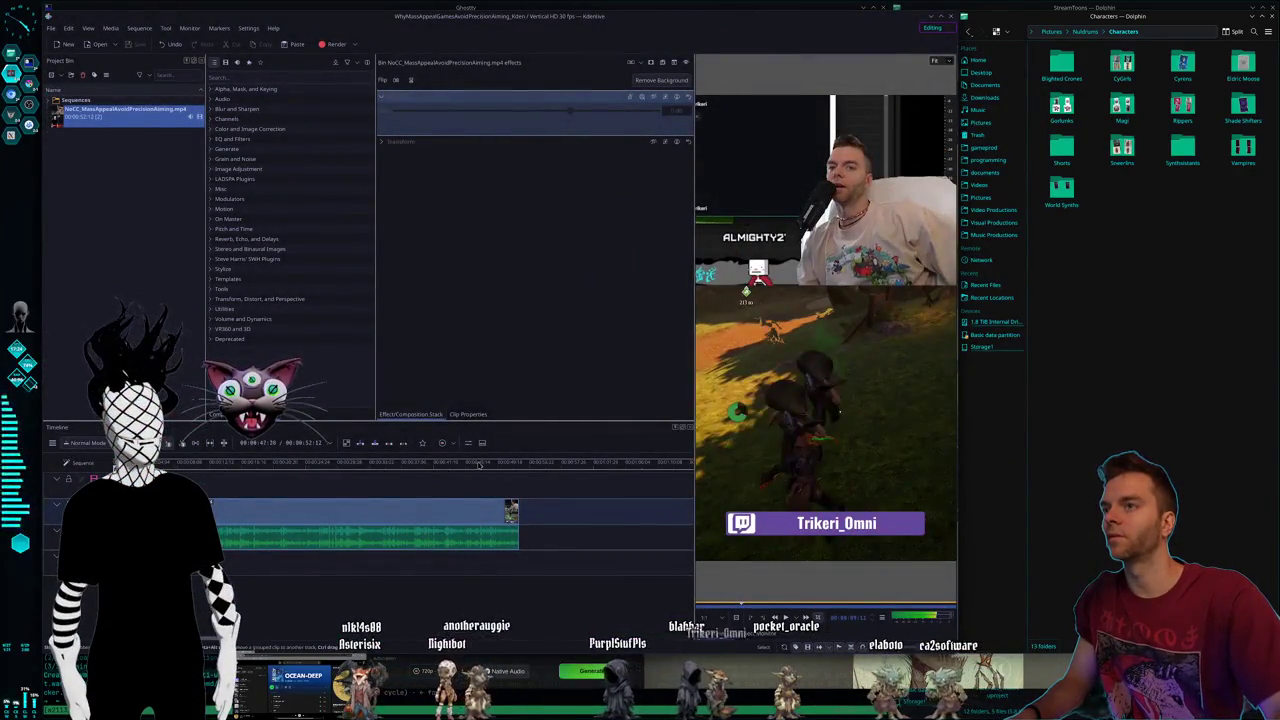
right_click(392, 545)
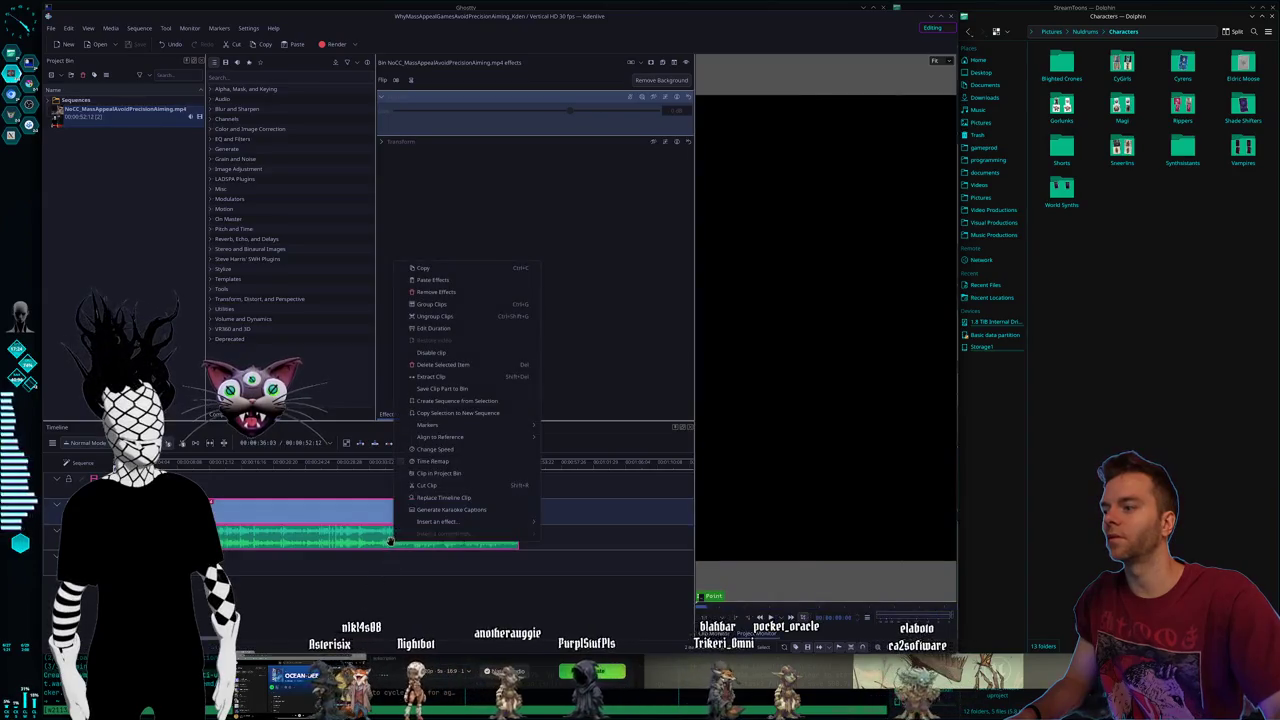
left_click(452, 510)
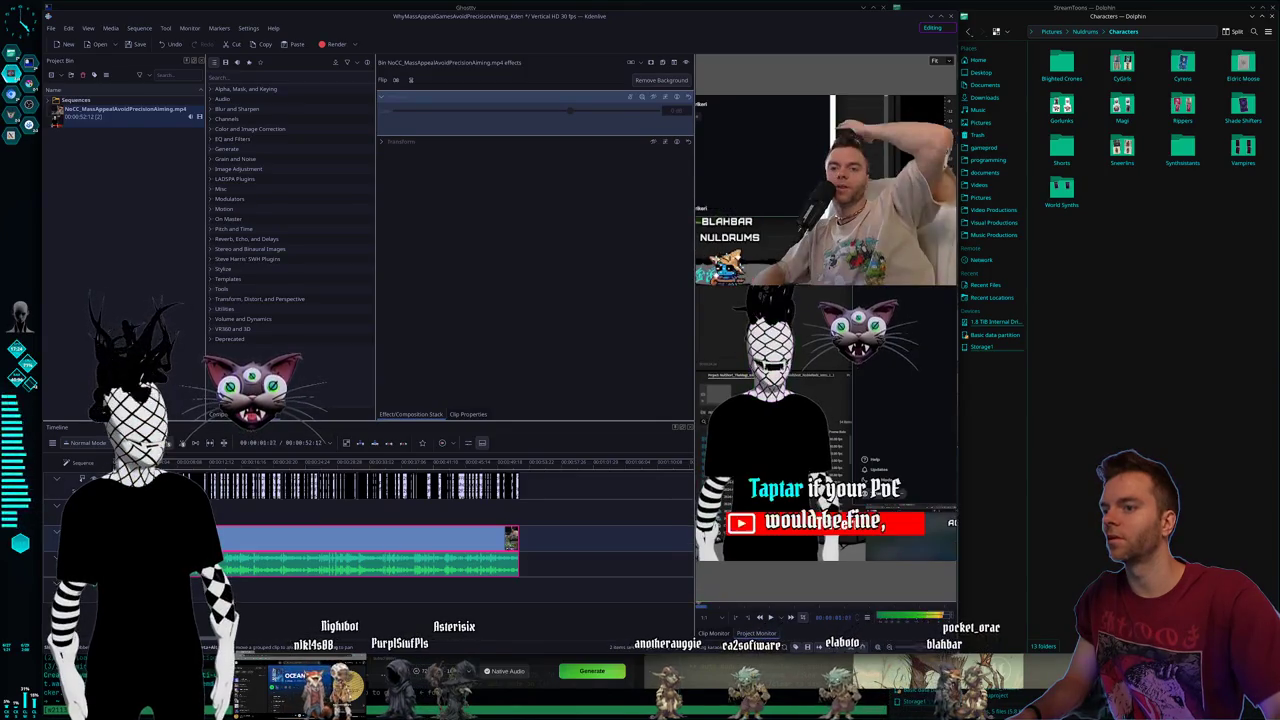
- Box-select the 201 generated caption items and bring up a caption's options
left_click_drag(575, 487, 298, 457)
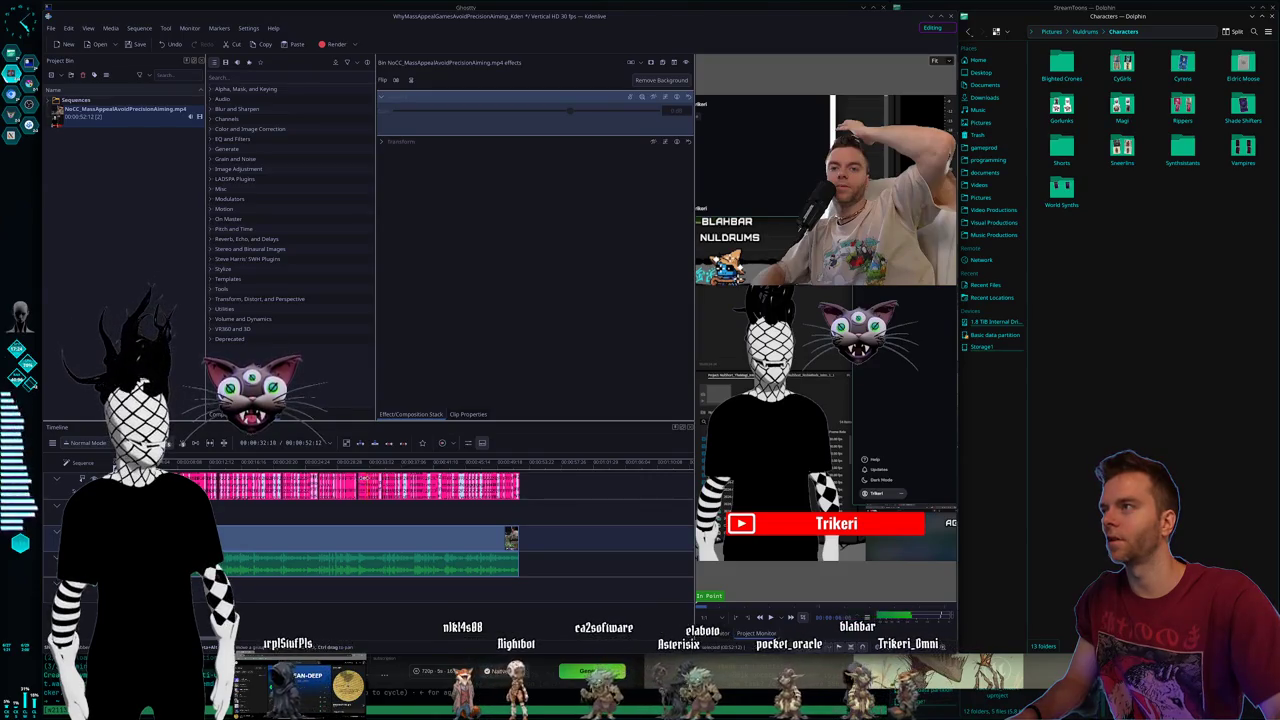
left_click(476, 414)
left_click(436, 414)
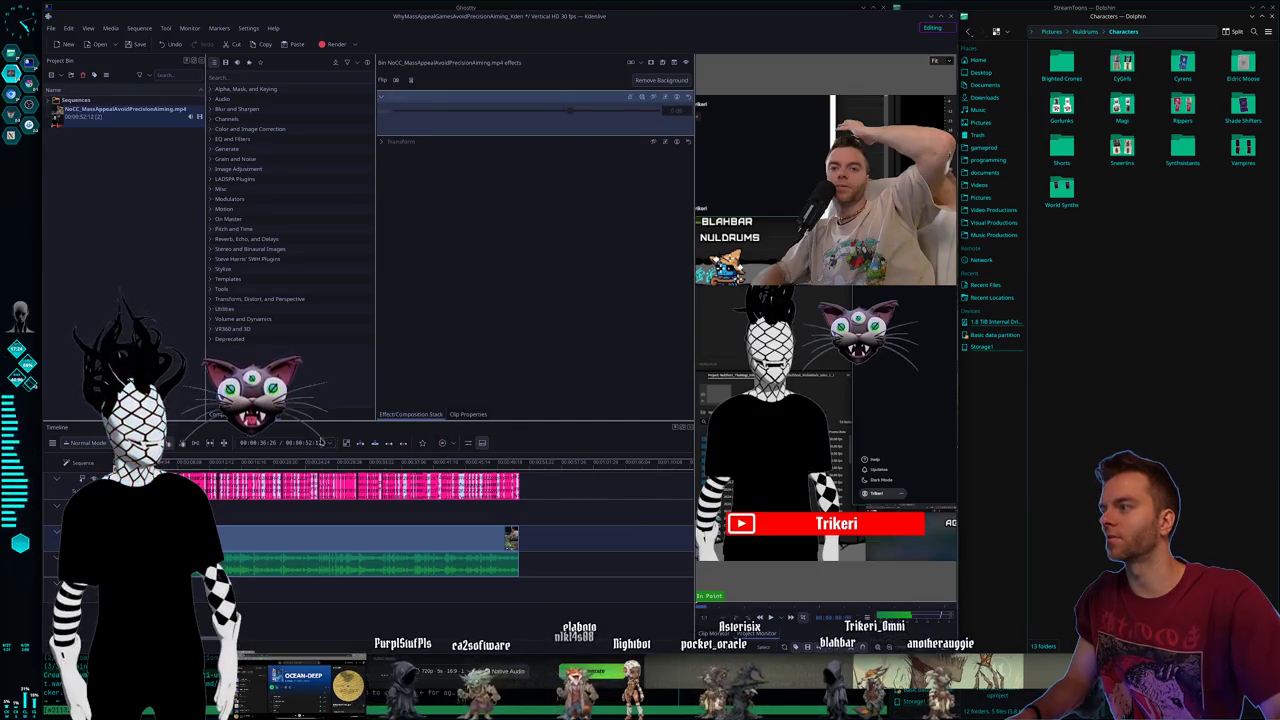
right_click(351, 491)
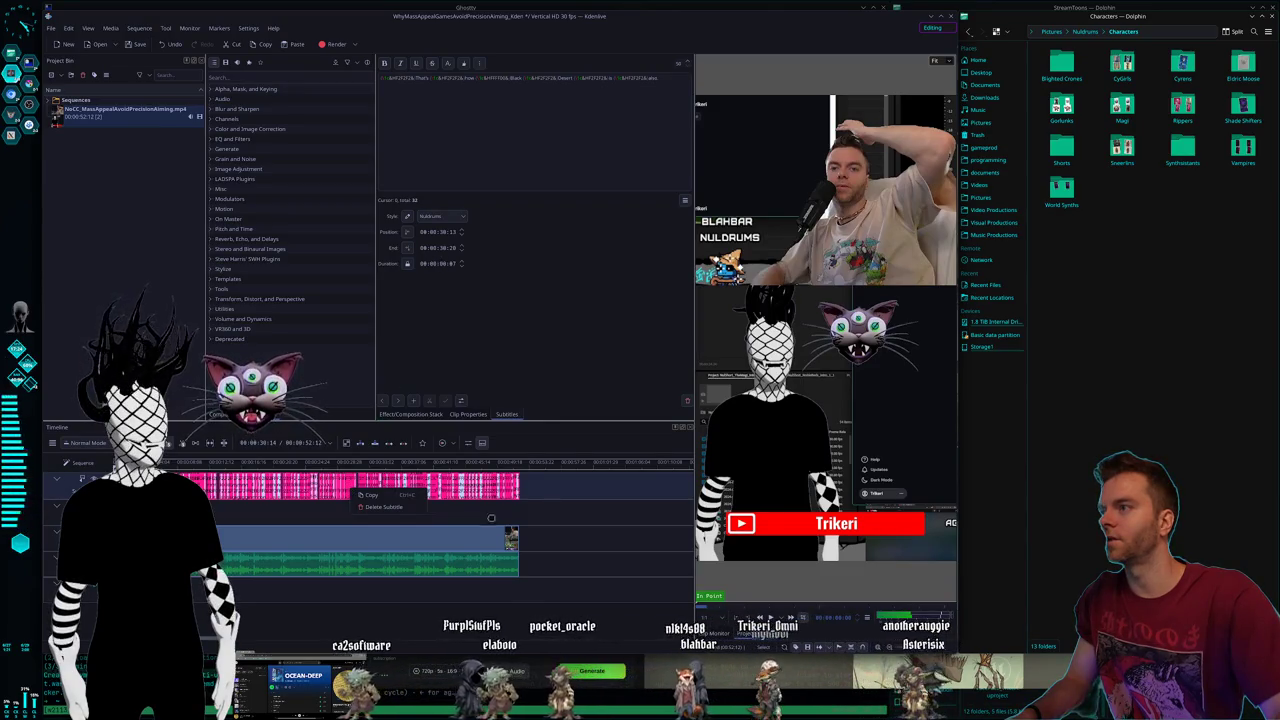
- Delete the generated karaoke caption track from the Kdenlive timeline
left_click(293, 466)
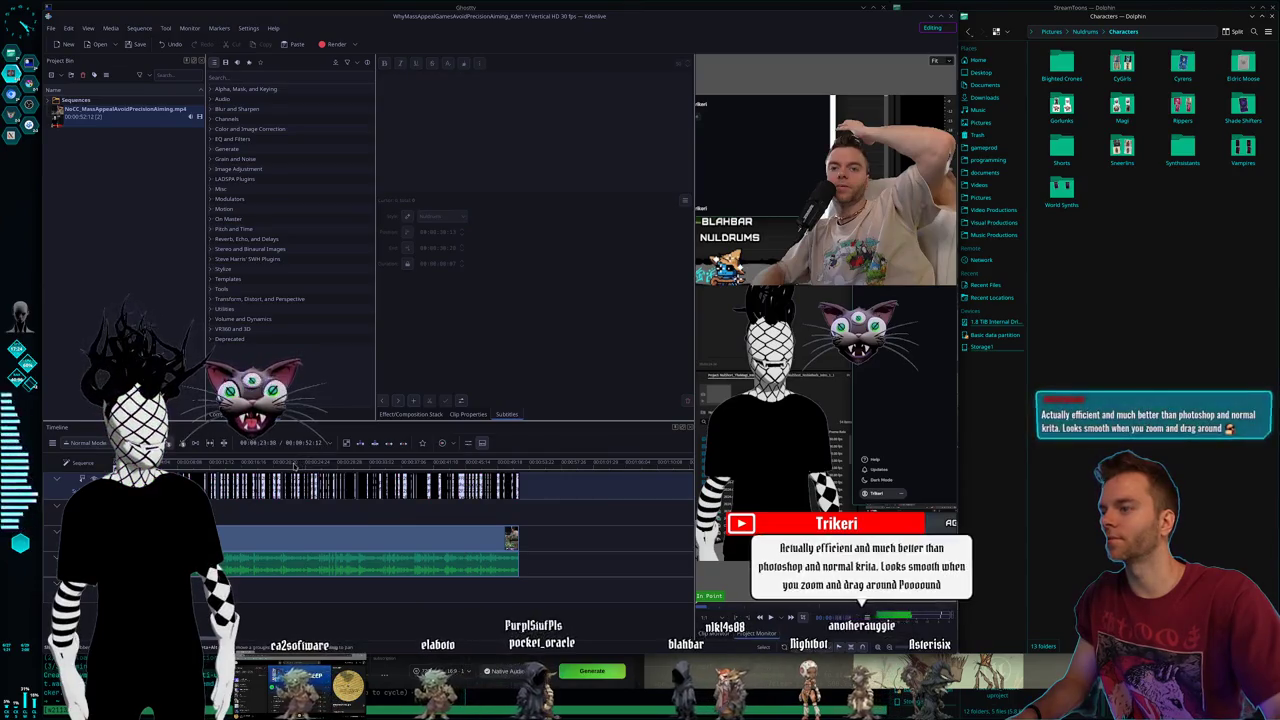
left_click_drag(293, 466, 407, 458)
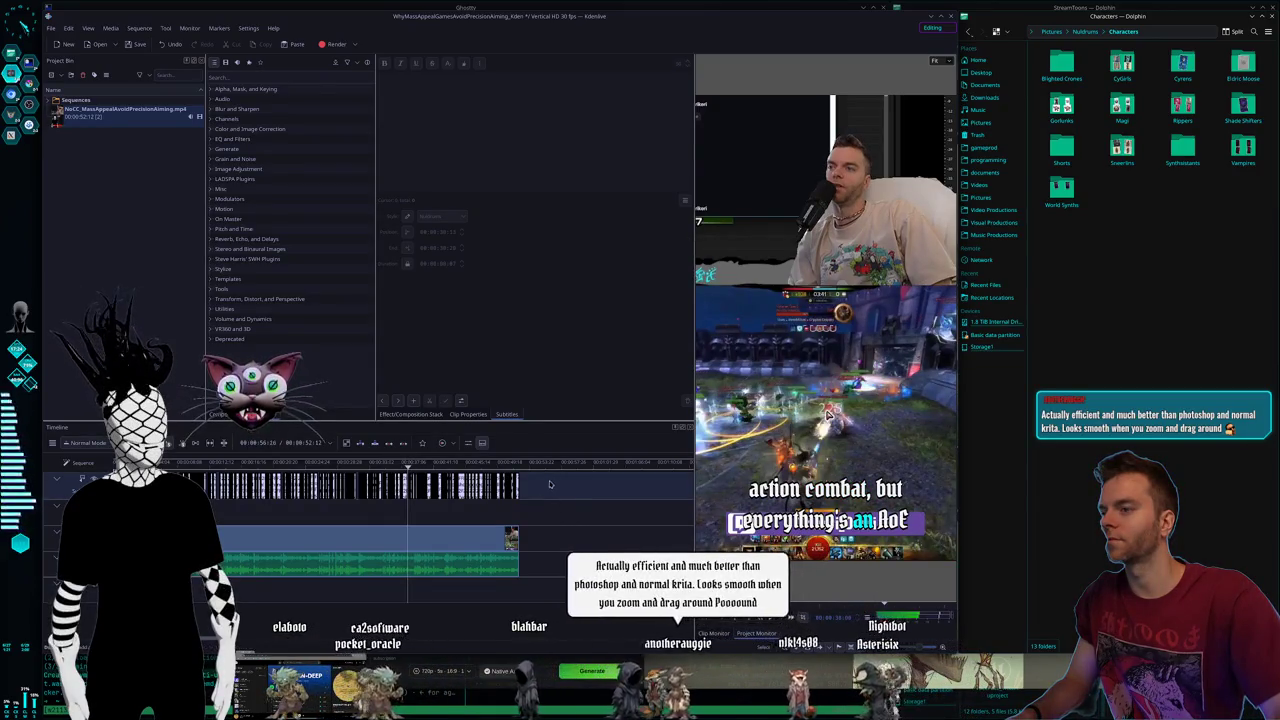
left_click(407, 487)
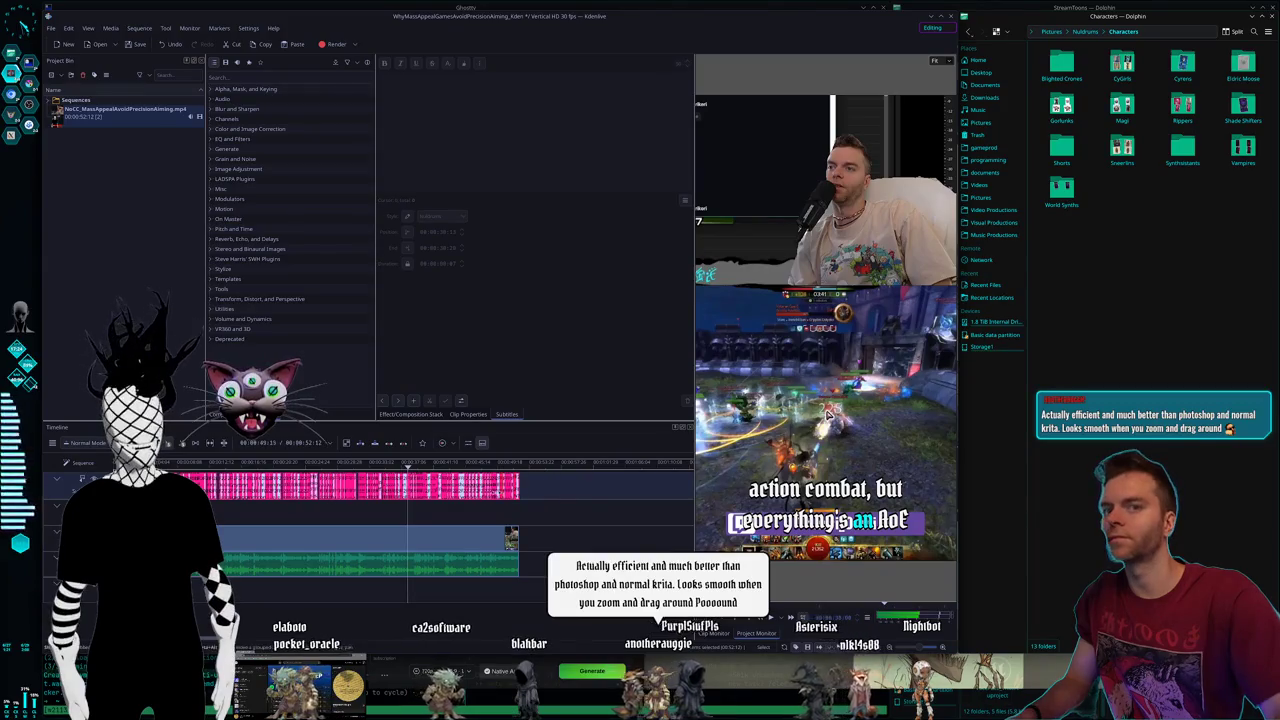
key("Delete")
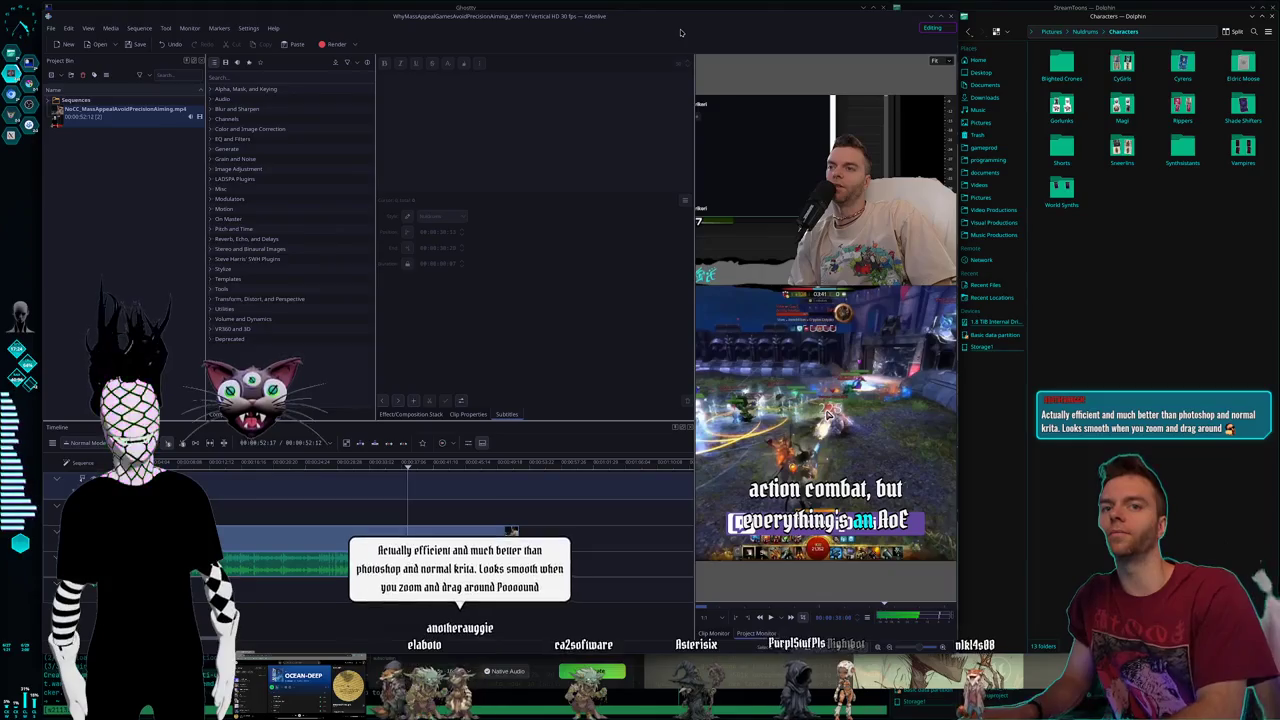
- Return to the Krita workspace with the robot sprite
key("ctrl+F2")
key("ctrl+F3")
key("ctrl+F4")
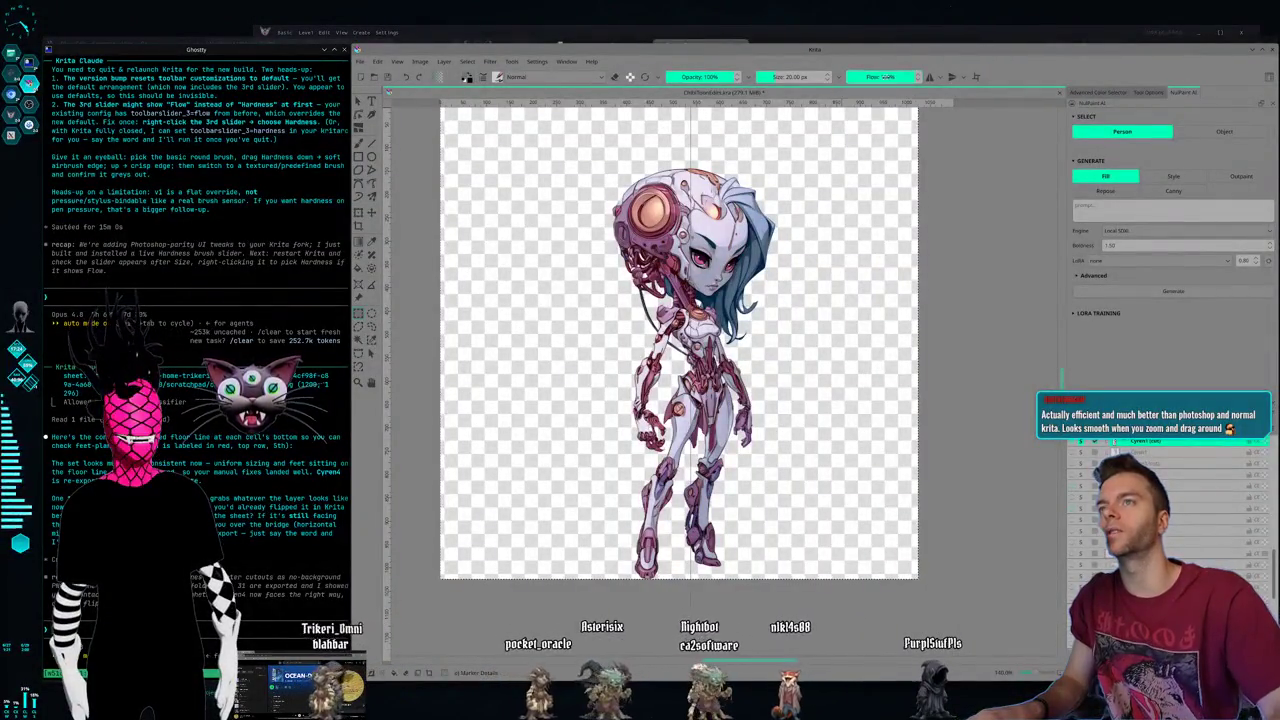
- Pick a test brush preset at about 45% flow and paint two diagonal strokes beside the robot
left_click(498, 77)
left_click(537, 195)
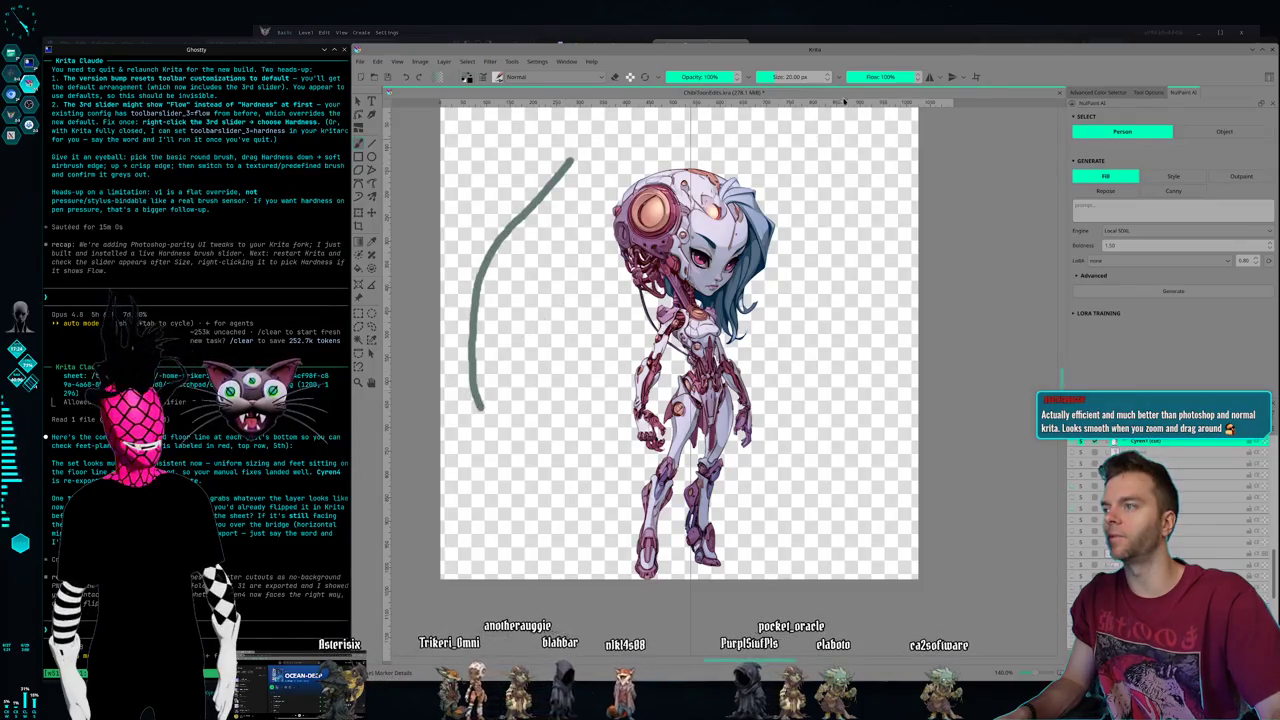
left_click(878, 76)
left_click_drag(568, 255, 538, 352)
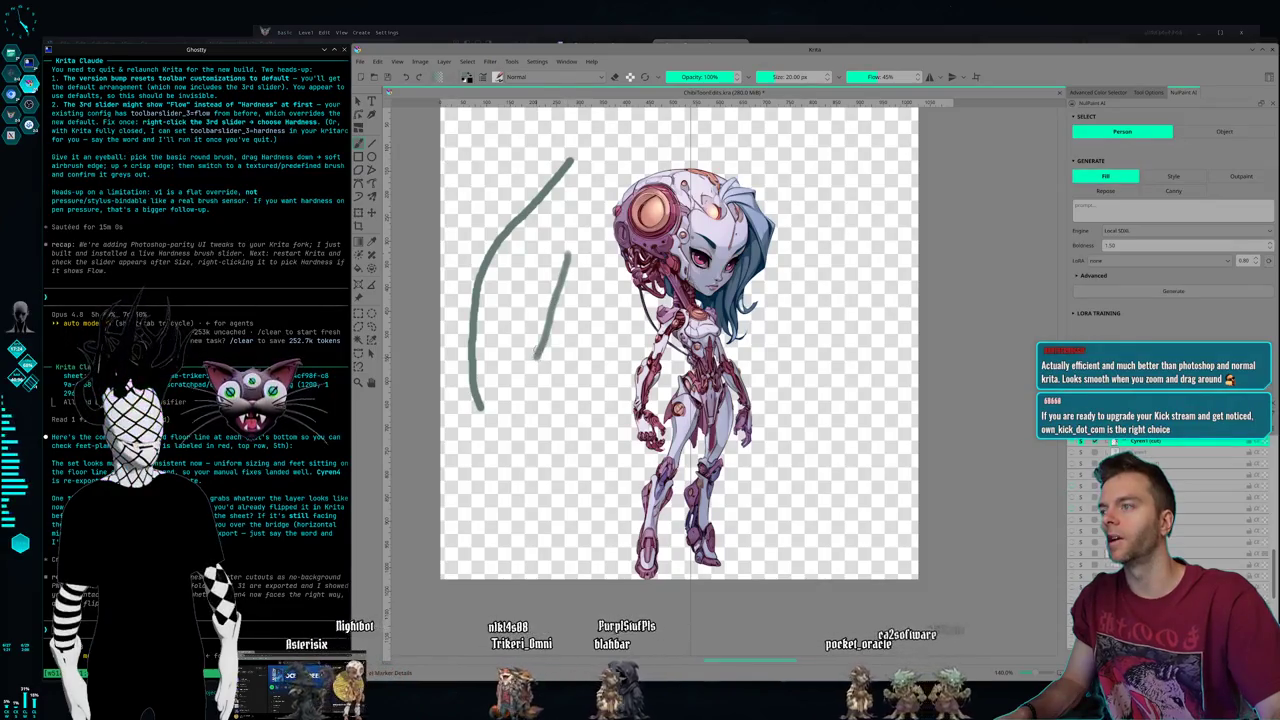
left_click_drag(541, 235, 515, 340)
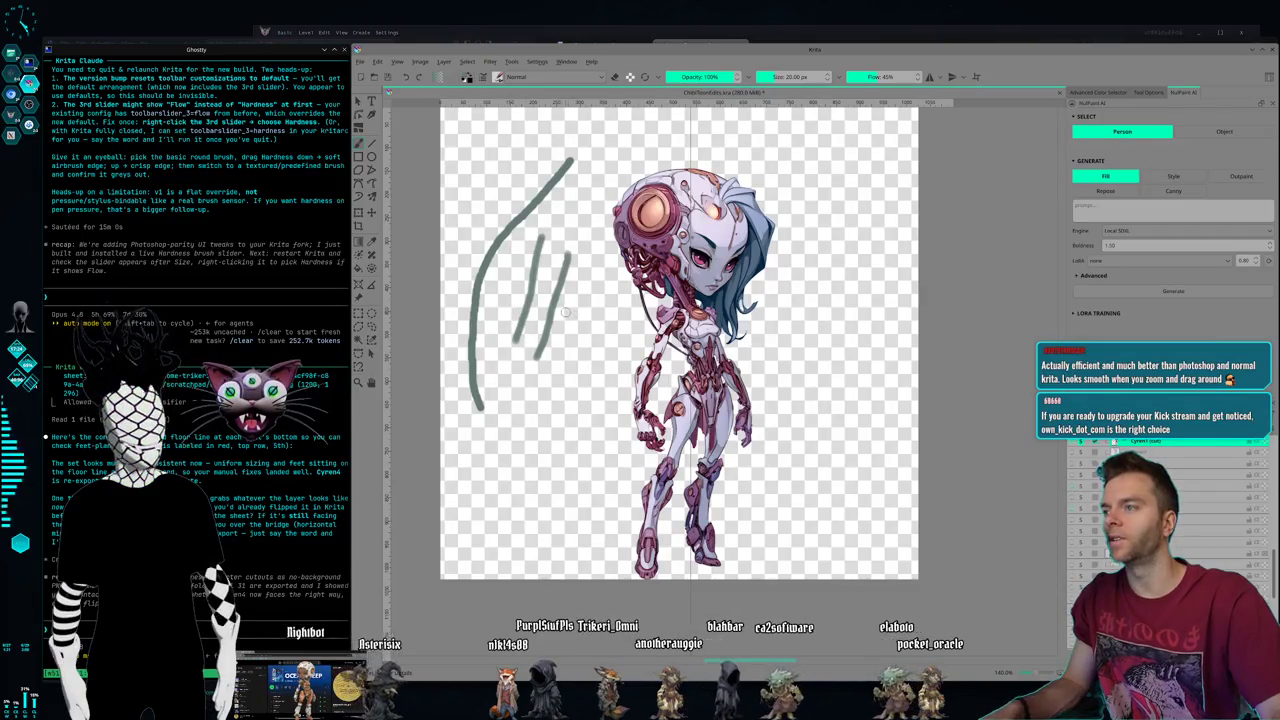
- Zoom in and paint another test stroke down-left on the canvas
scroll(566, 311, "up", 1)
scroll(569, 280, "up", 2)
scroll(572, 245, "up", 2)
scroll(577, 183, "up", 1)
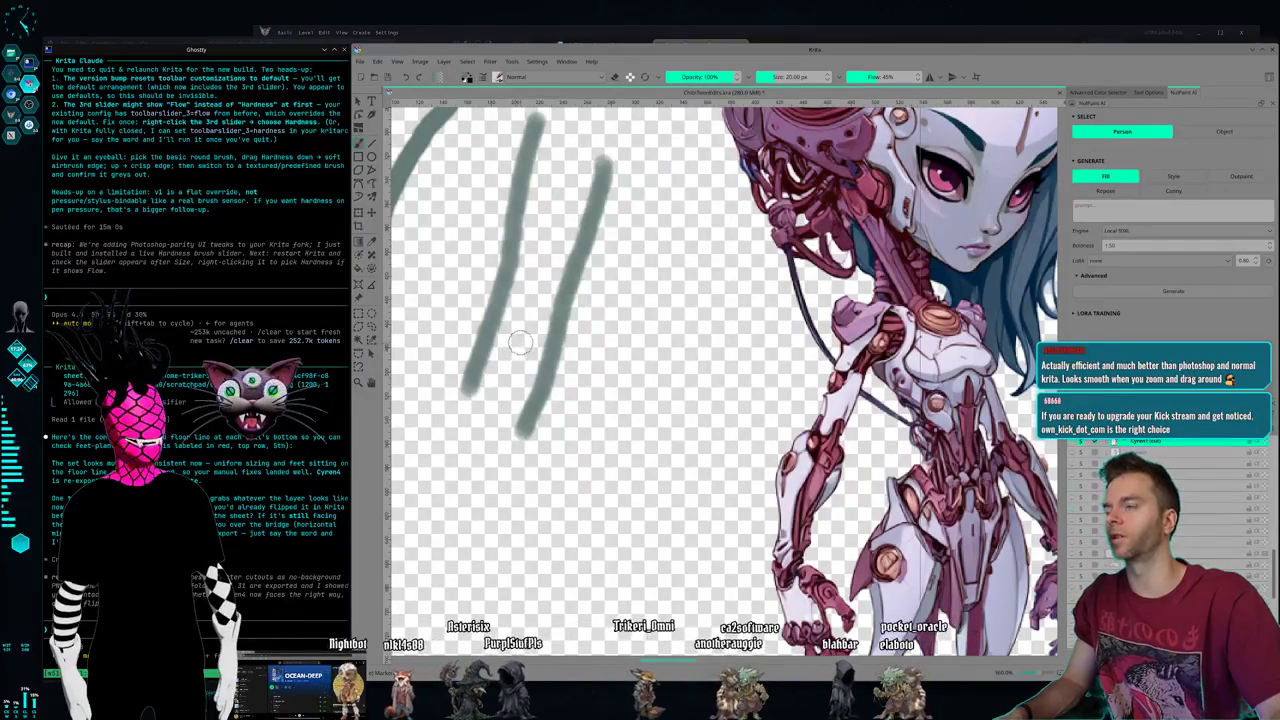
scroll(520, 342, "down", 1)
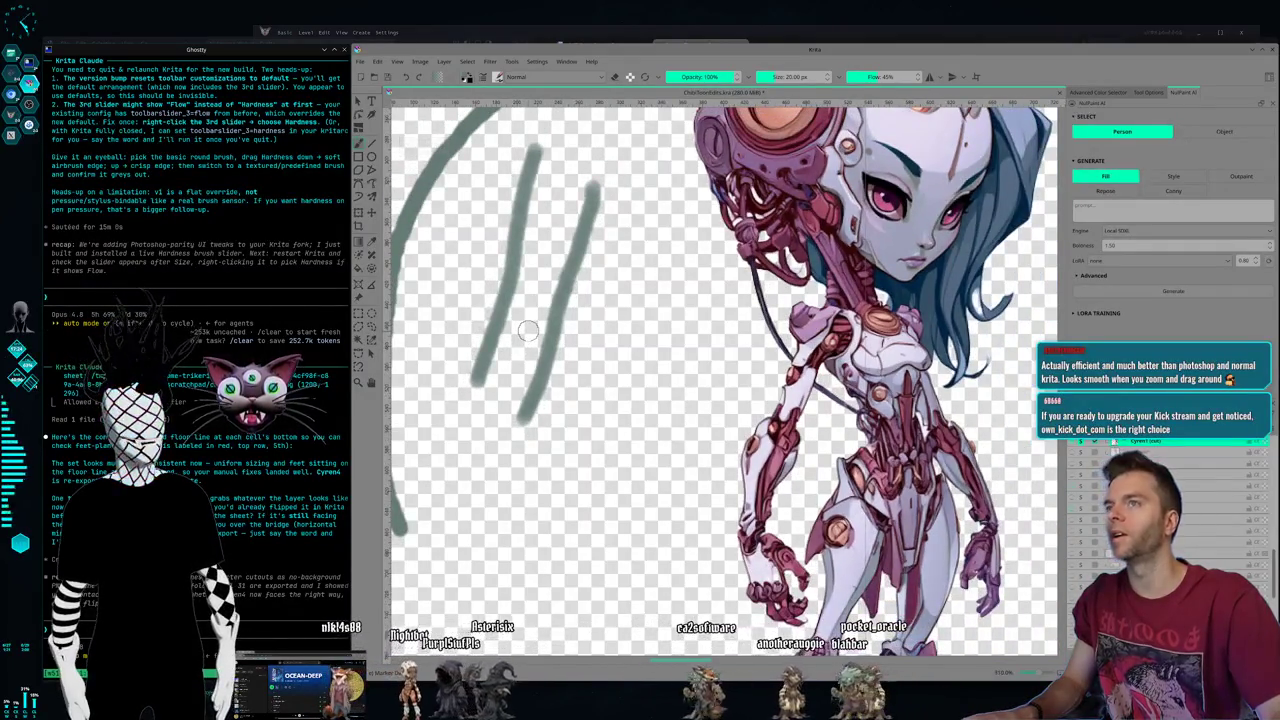
scroll(560, 245, "up", 2)
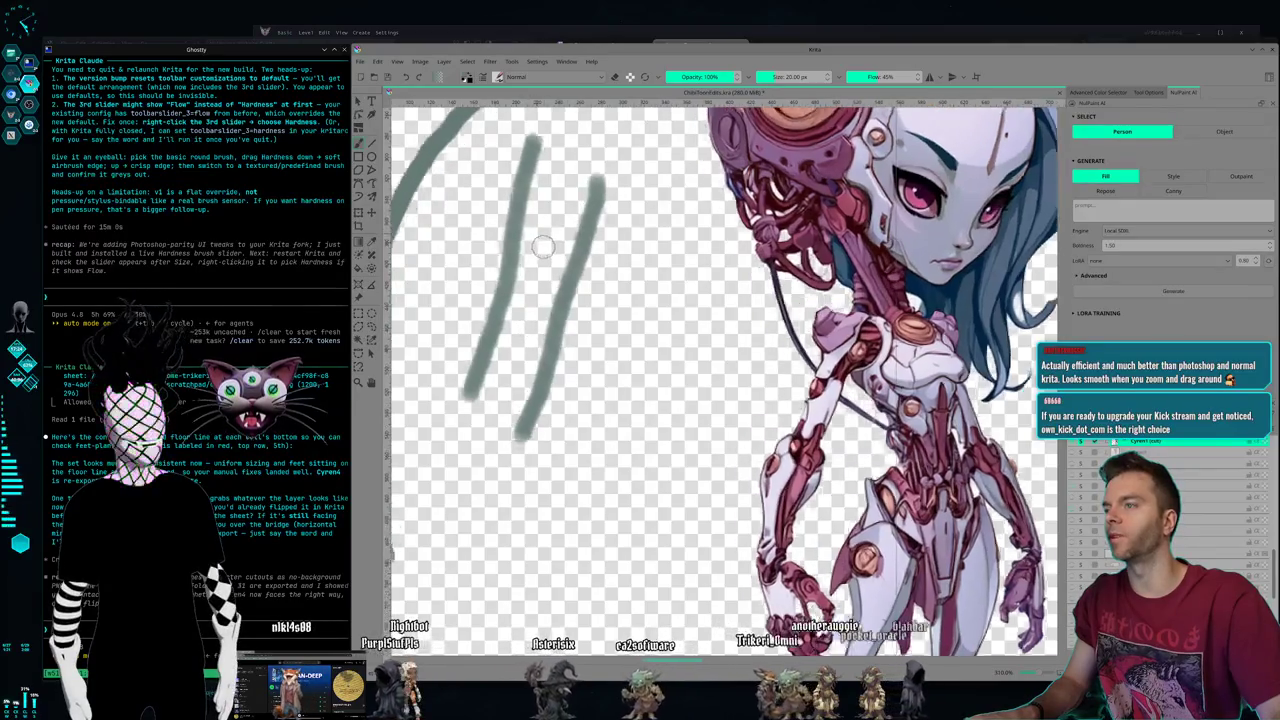
left_click_drag(572, 442, 522, 508)
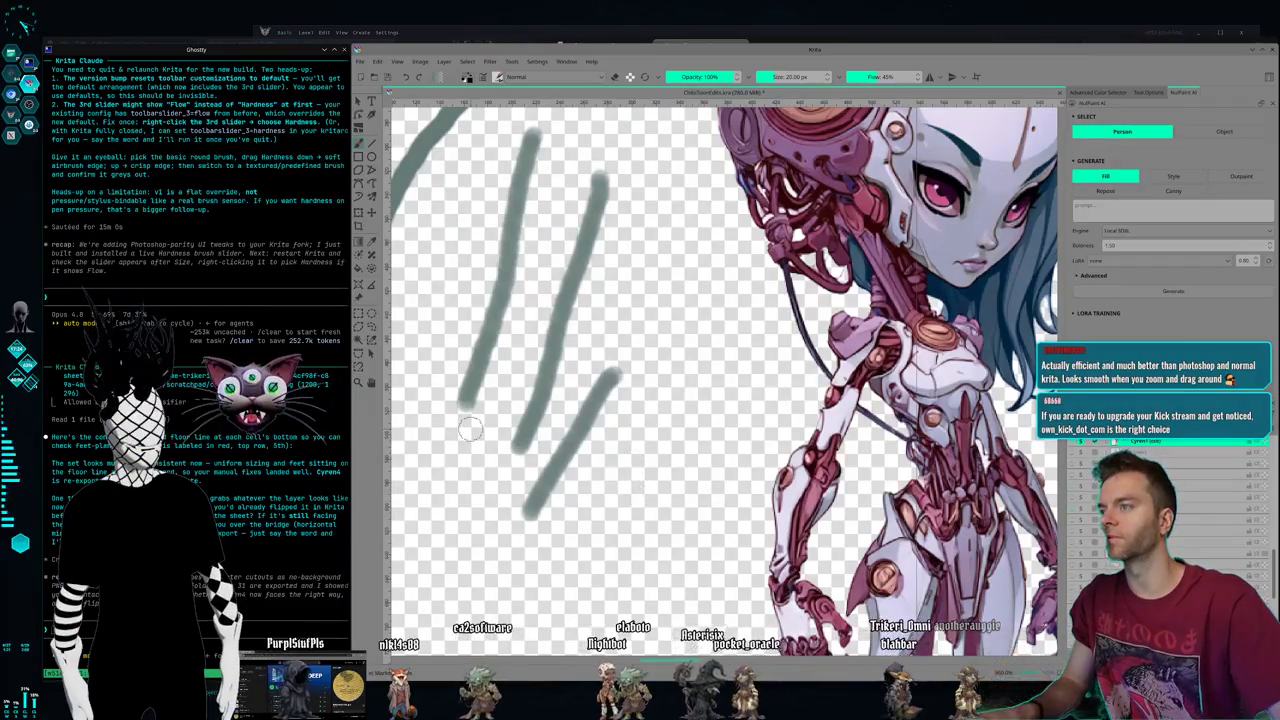
- Undo all test strokes, zoom around to confirm the sprite is clean, then go to the terminal workspace
scroll(540, 440, "down", 3)
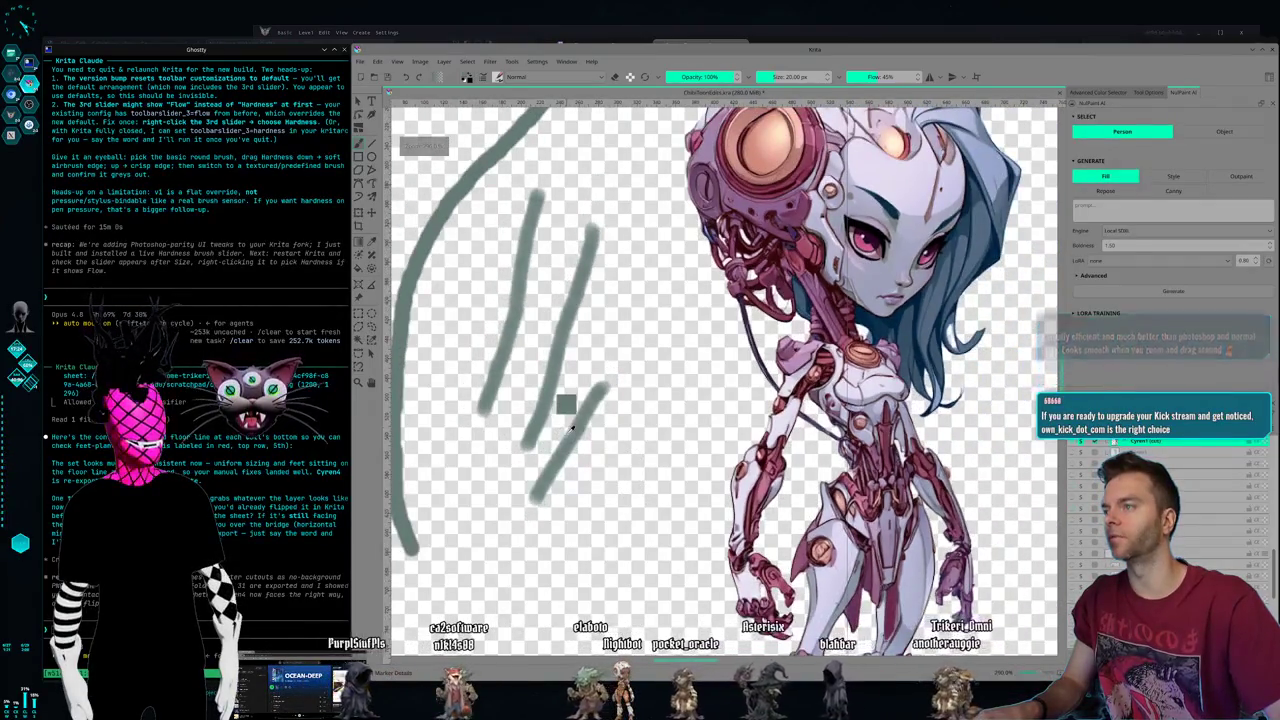
key("ctrl+z")
key("ctrl+z")
key("ctrl+z")
key("ctrl+z")
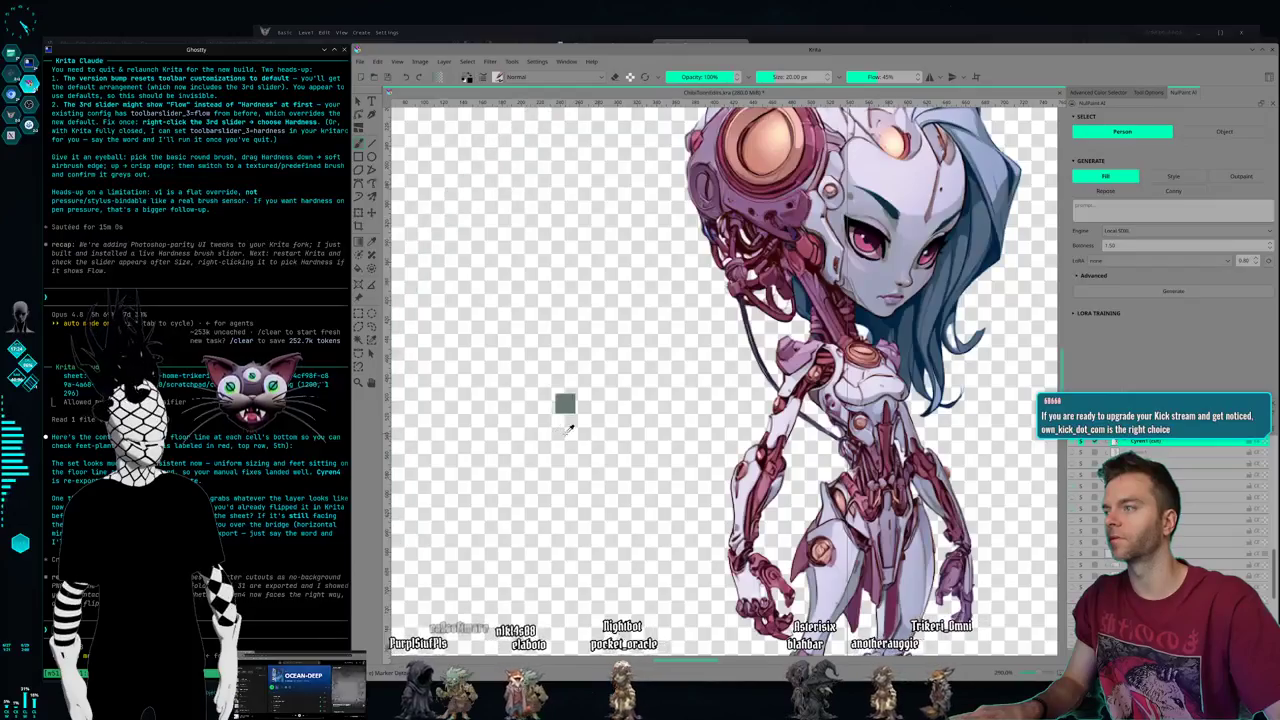
key("ctrl+z")
scroll(672, 400, "down", 2)
scroll(672, 400, "down", 2)
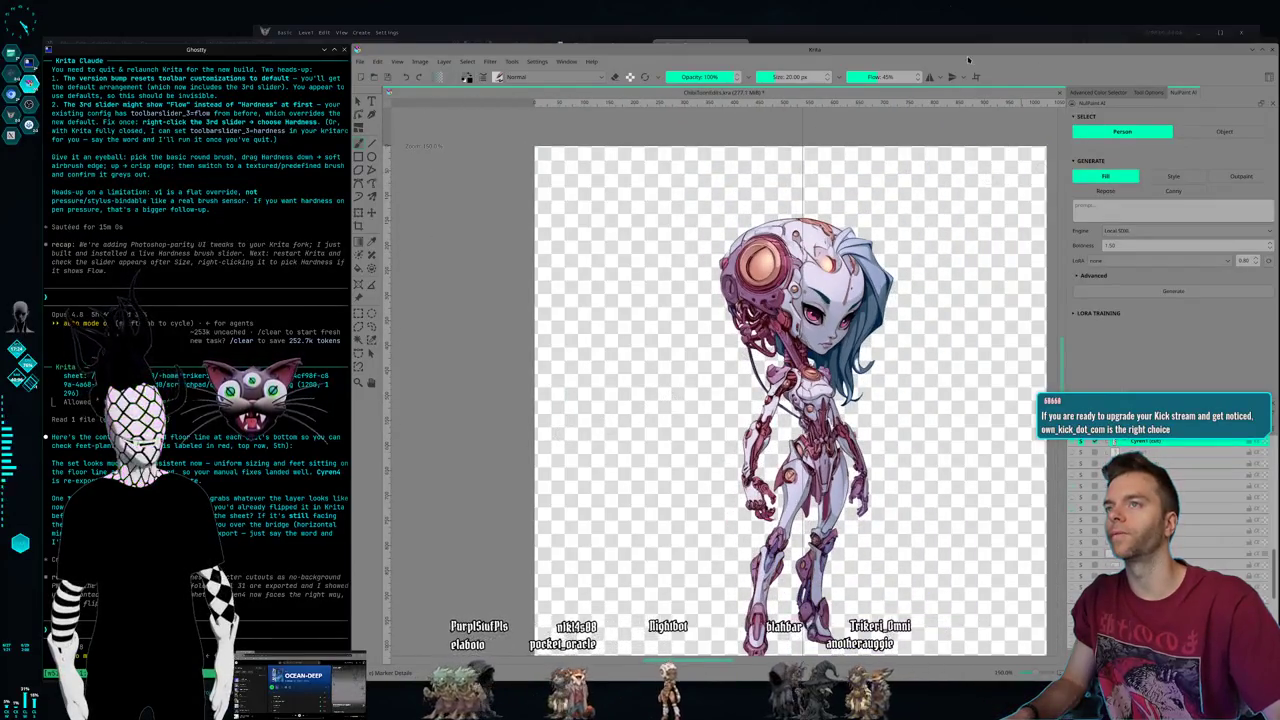
scroll(423, 374, "up", 2)
scroll(423, 374, "up", 2)
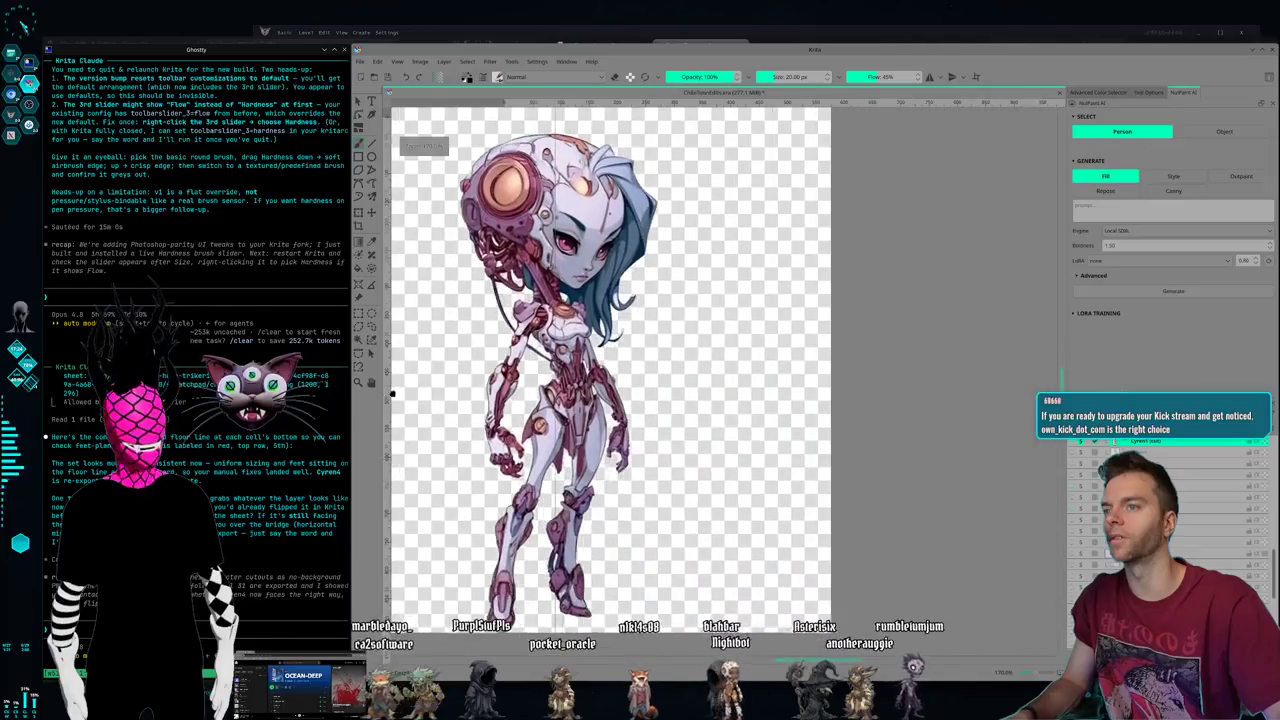
scroll(559, 402, "down", 1)
scroll(600, 410, "up", 1)
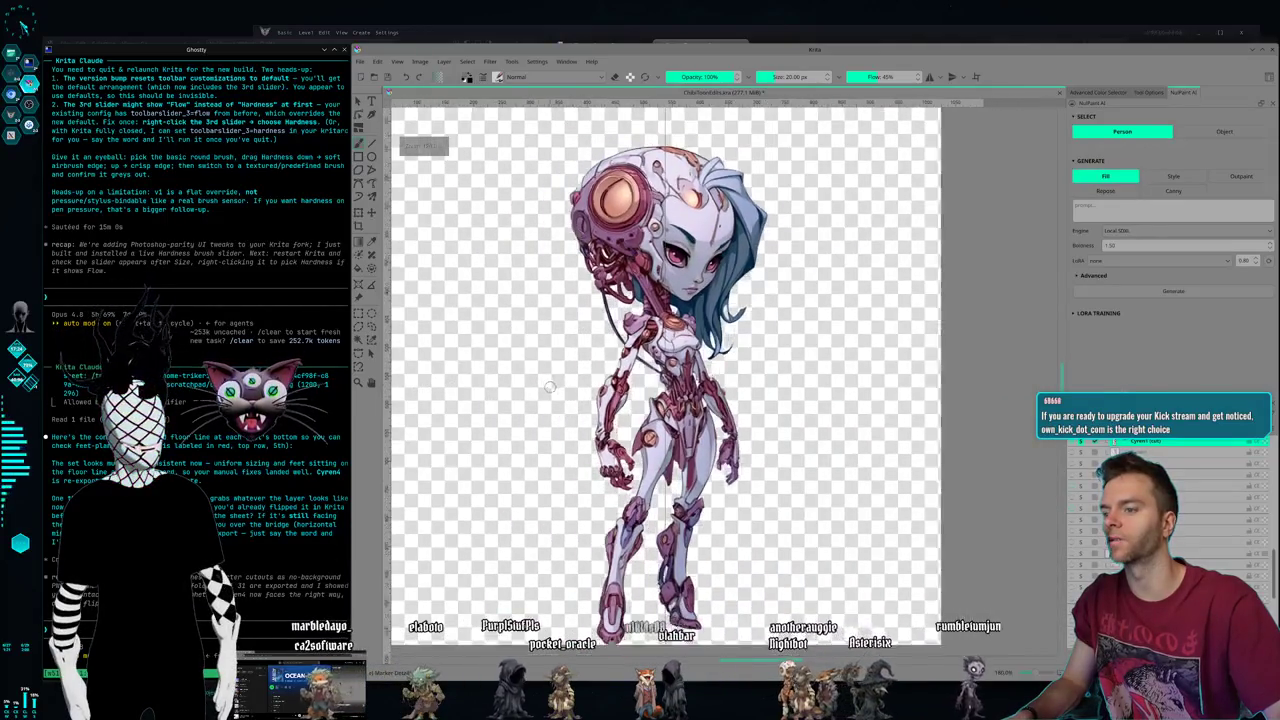
scroll(632, 420, "up", 1)
scroll(600, 400, "up", 2)
scroll(691, 374, "up", 2)
scroll(660, 397, "down", 3)
scroll(660, 400, "down", 1)
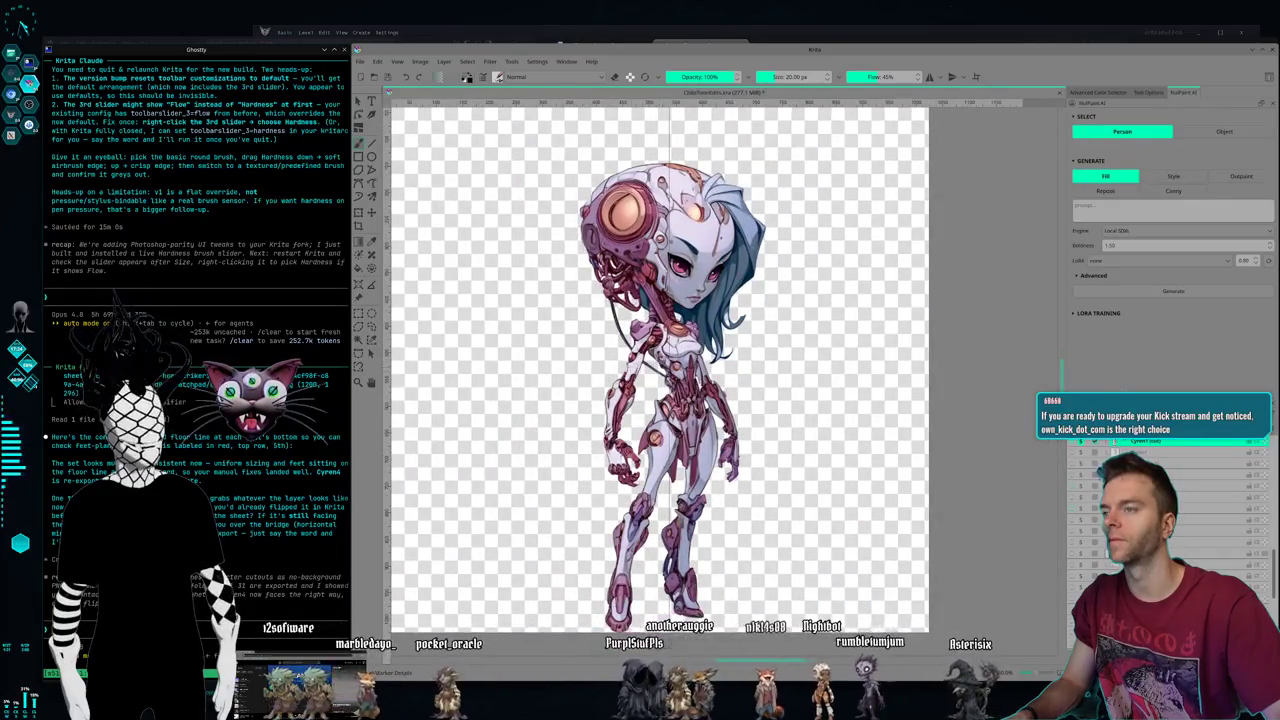
scroll(530, 385, "up", 1)
scroll(531, 380, "up", 1)
scroll(527, 388, "up", 1)
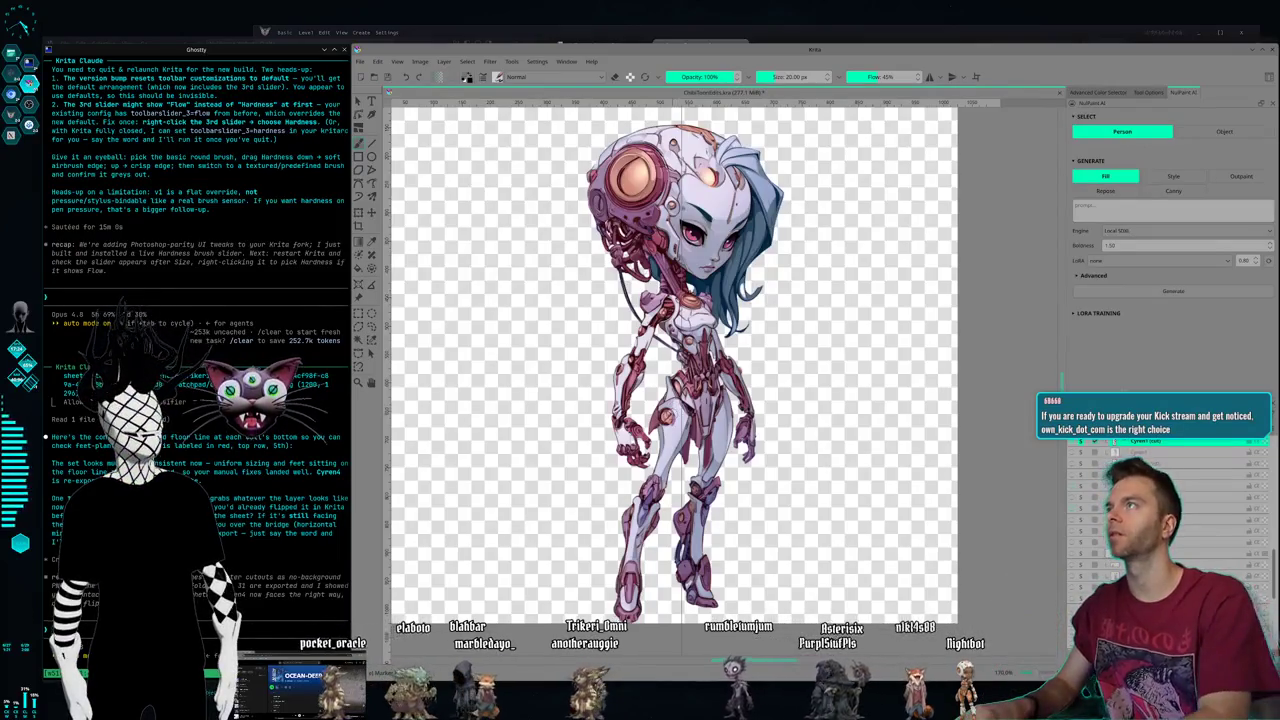
key("super+1")
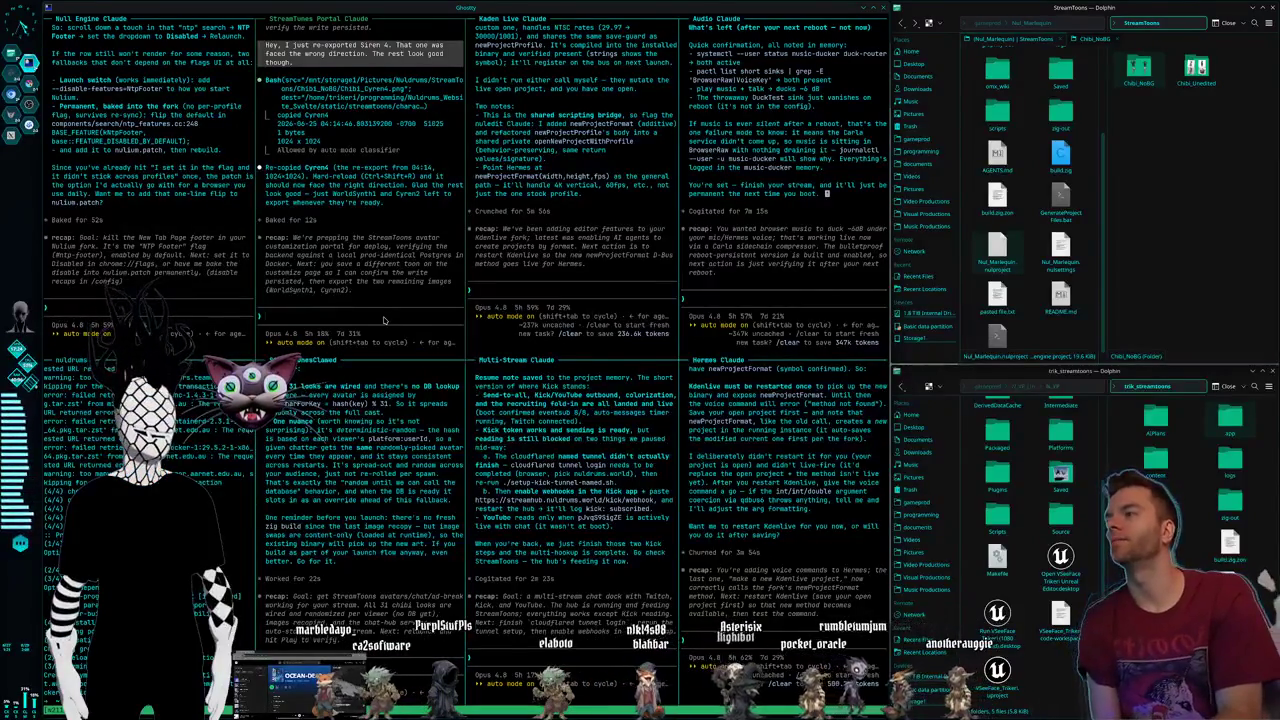
- Ask the StreamToons Portal Claude session to really hook the portal up to the game
type("Okay now we need to like really hook this up for real to be tied to the game. So can you find the Same Prod project and figure out how we can set this up?")
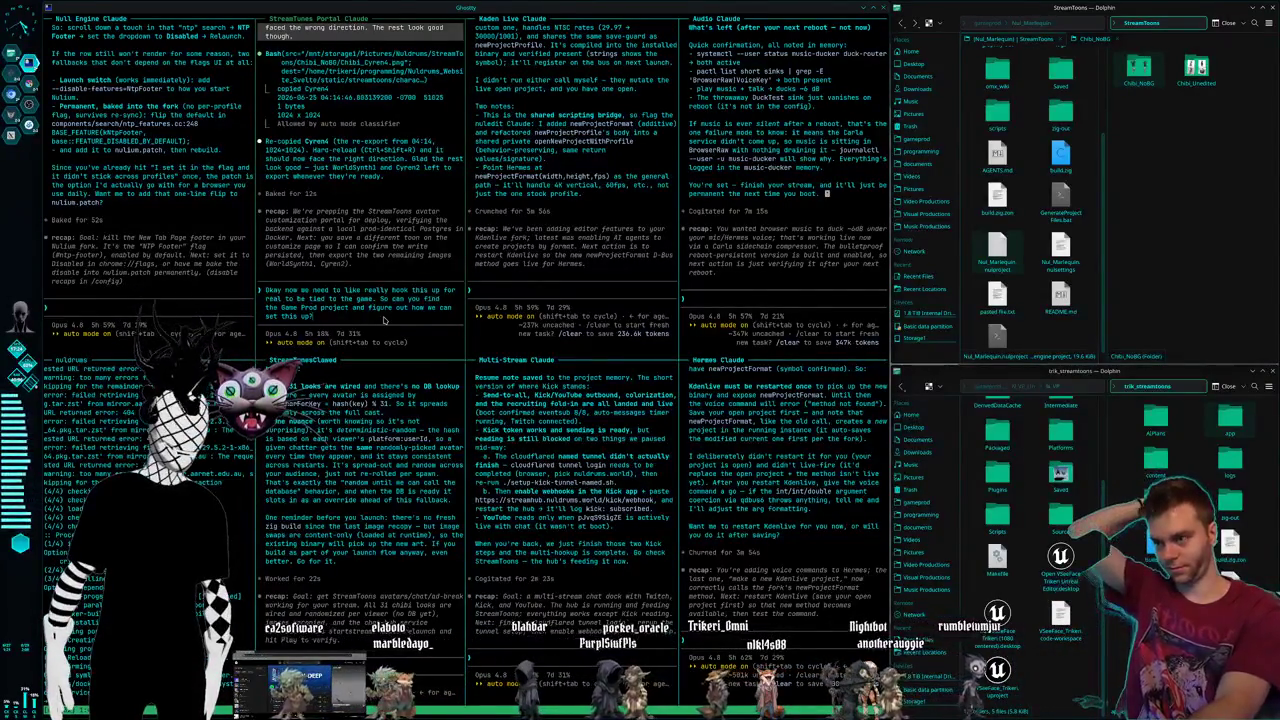
key("Return")
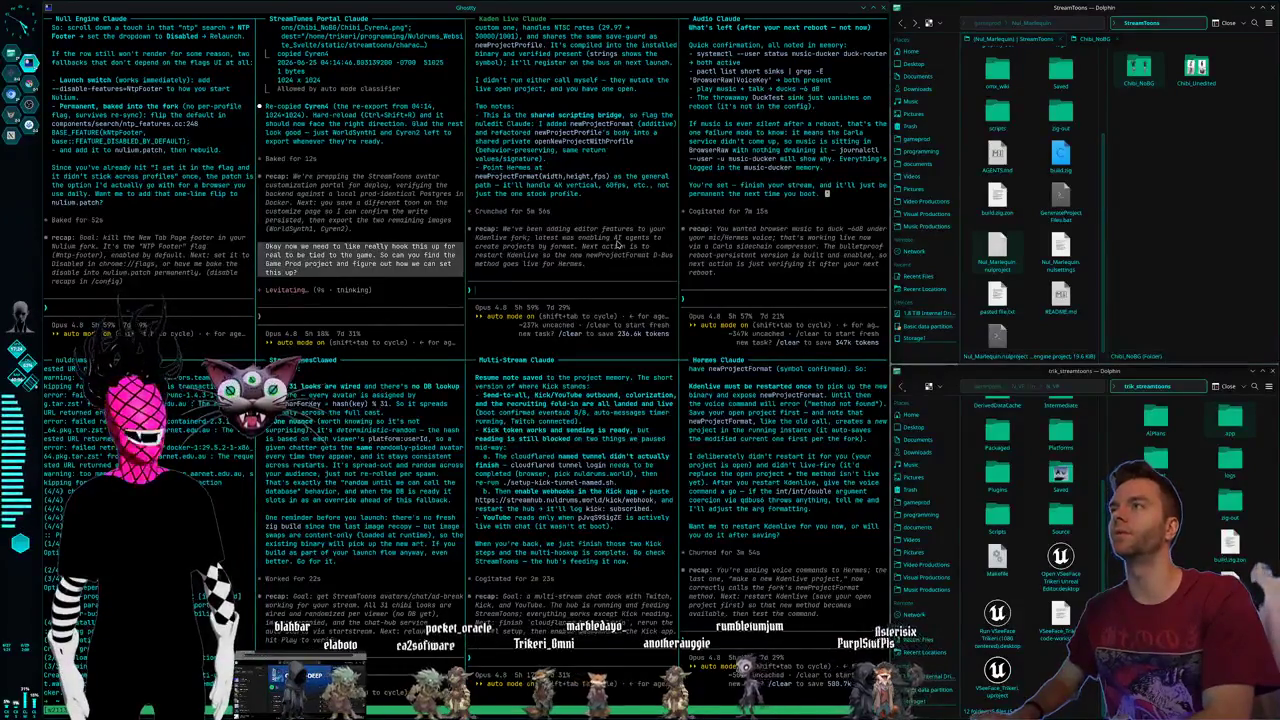
key("super+Right")
key("super+Right")
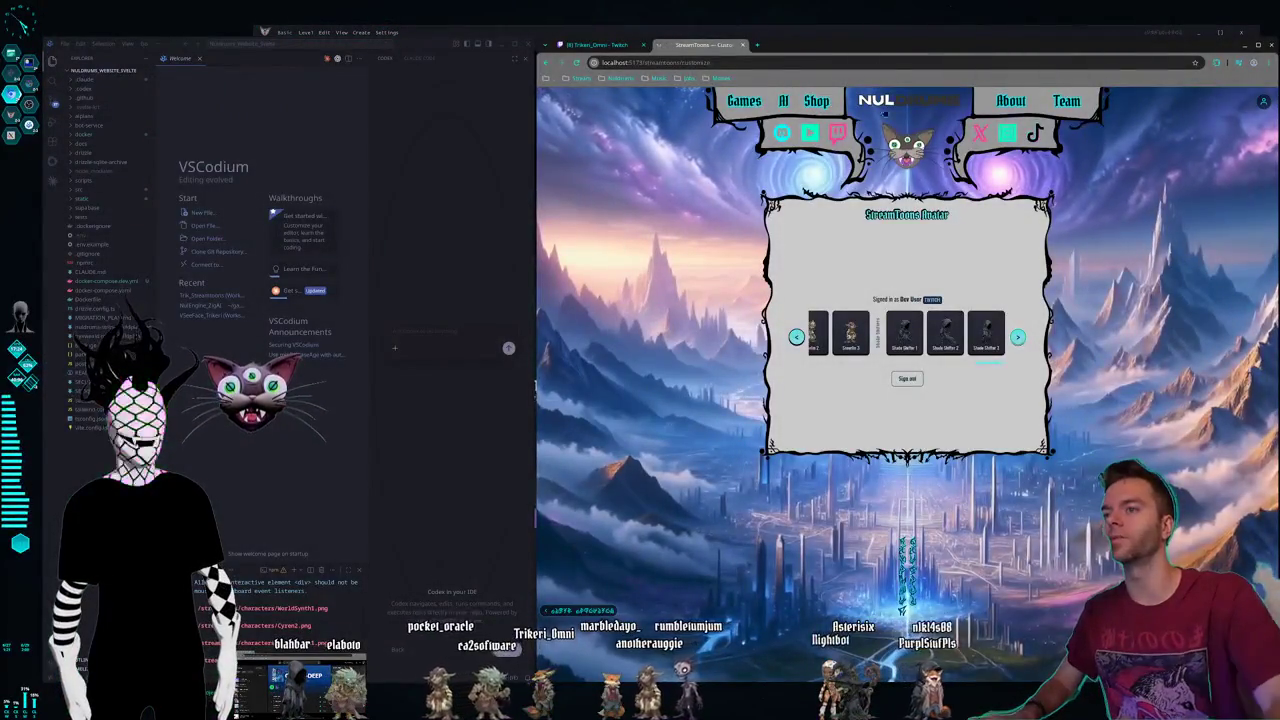
- Page back through the avatar carousel and pick Smart Scientist 1
left_click(797, 338)
left_click(797, 338)
left_click(797, 338)
left_click(797, 338)
left_click(797, 338)
left_click(797, 338)
left_click(797, 338)
left_click(841, 337)
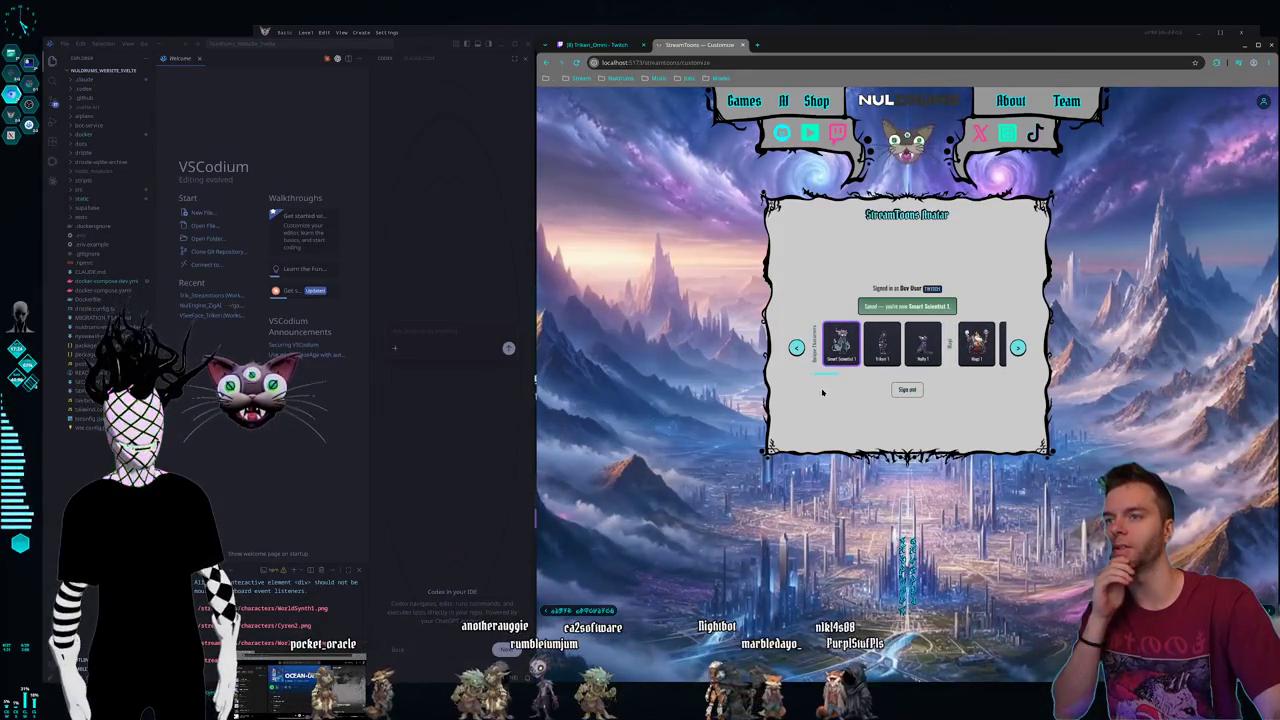
- Bring the Mage cards into view and save Mage 4 as the avatar
left_click(1018, 348)
left_click(859, 343)
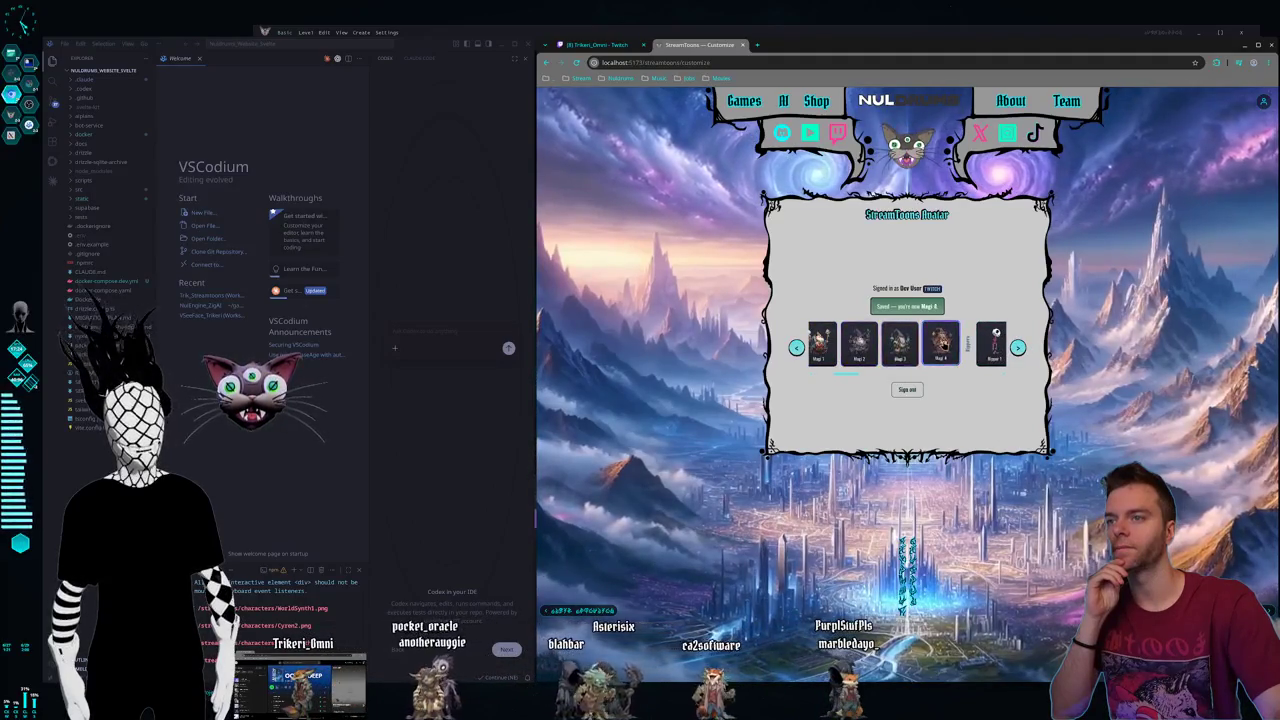
left_click(1018, 348)
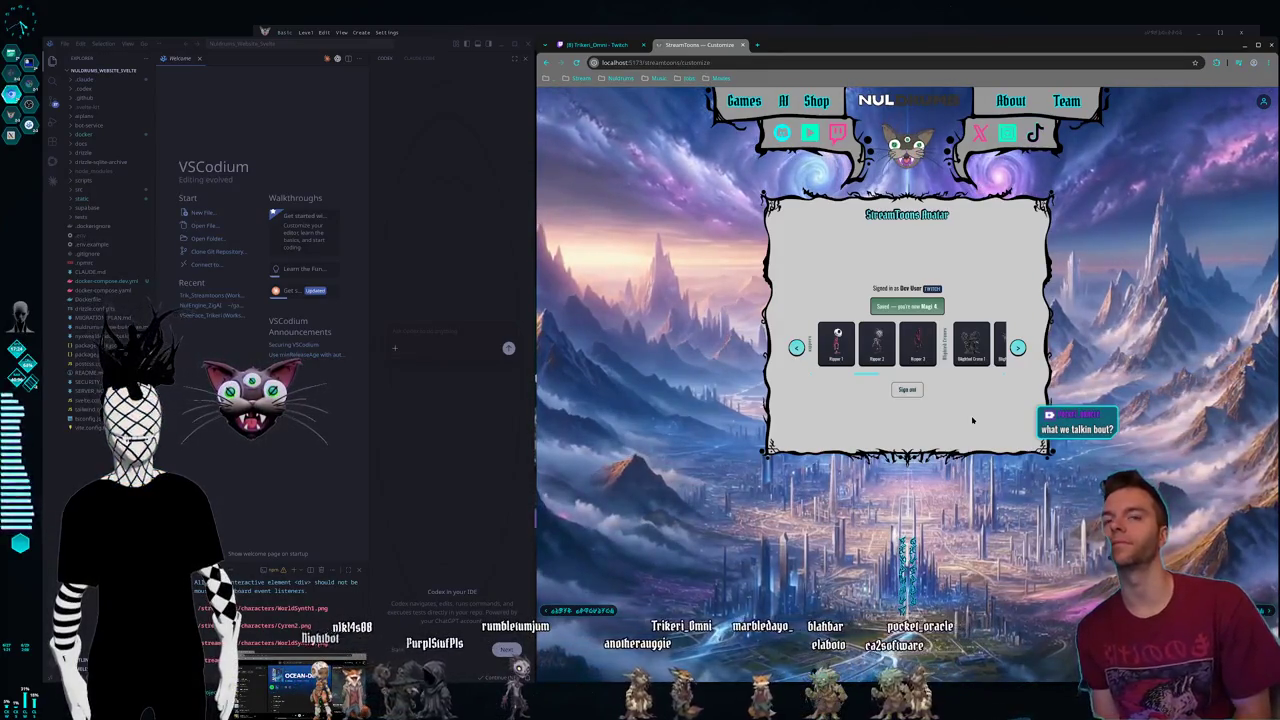
- In the terminal grid, ask the Kaden Live Claude session to help test the caption tool
key("super+2")
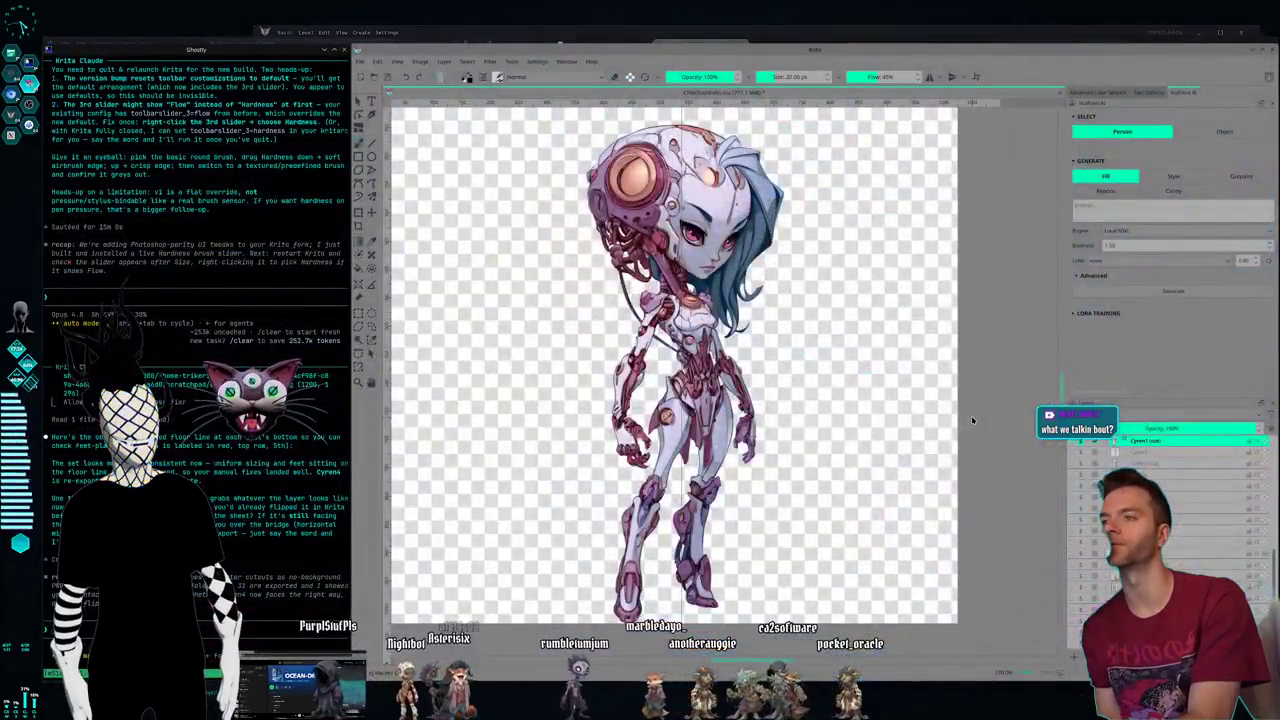
key("super+3")
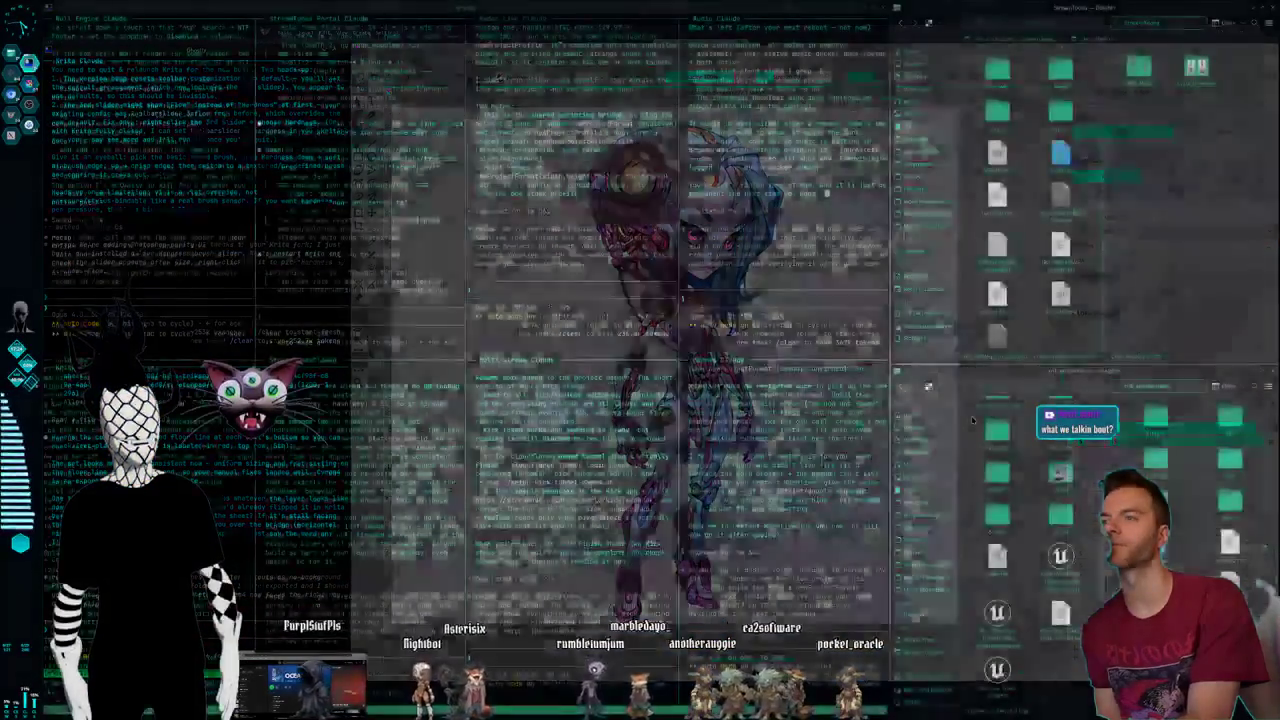
key("super+4")
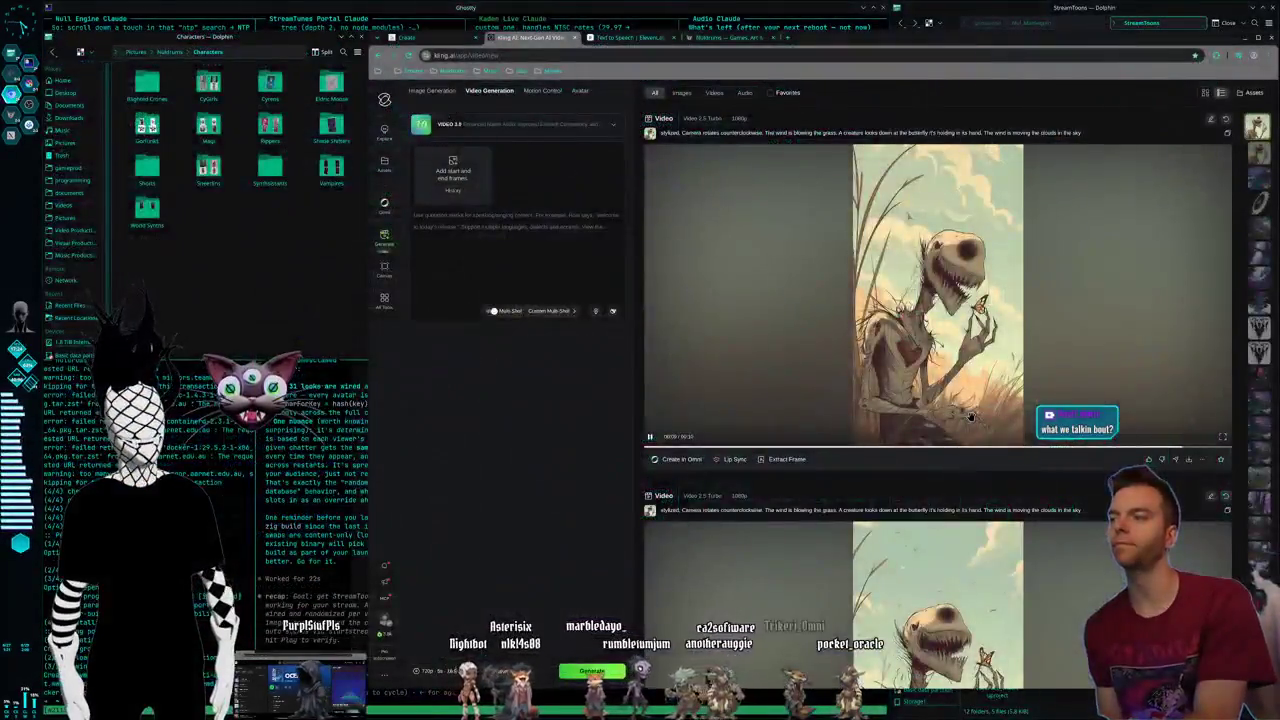
key("super+3")
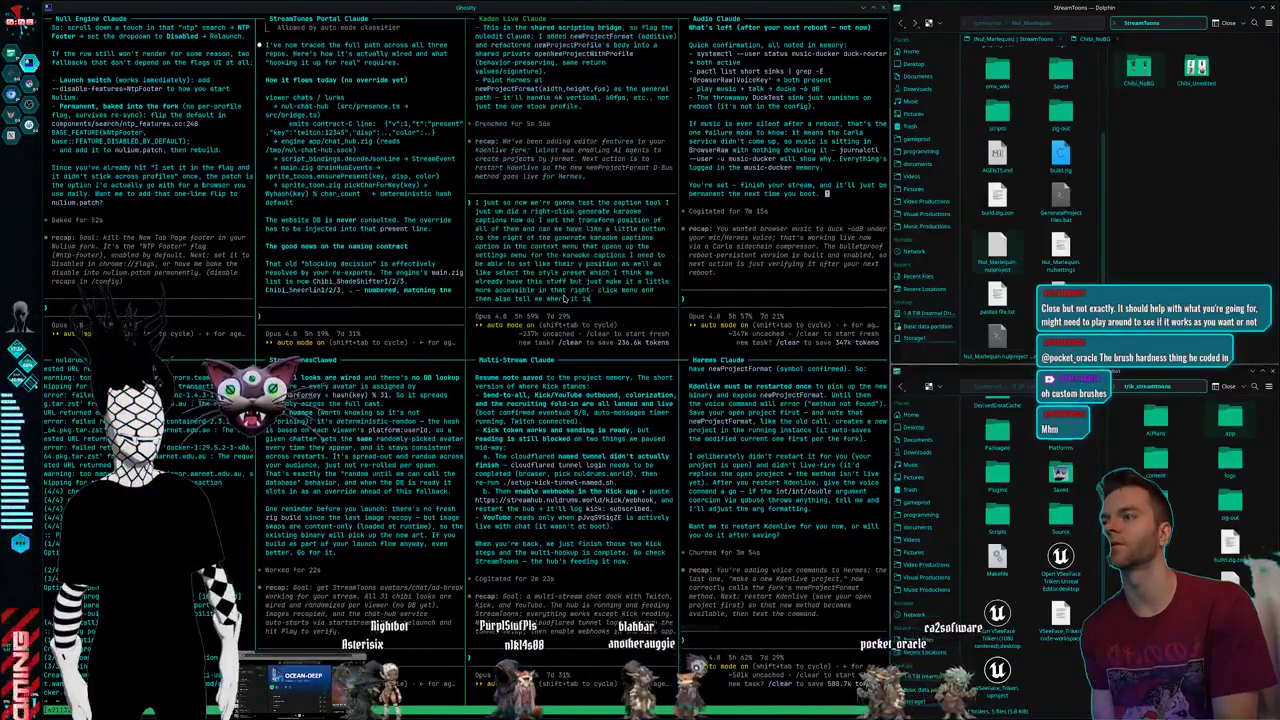
type("I just so now we're gonna test the caption tool I just um did a right-click generate karaoke captions how do I set the transform position of all of them and can we have like a little button to the right of the generate karaoke captions option in the context menu that opens up the settings menu for the karaoke captions I need to be able to set like their y position as well as like select the style preset which I think we already have this stuff but just make it a little more accessible in that right- click menu and then also tell me where it is")
key("Return")
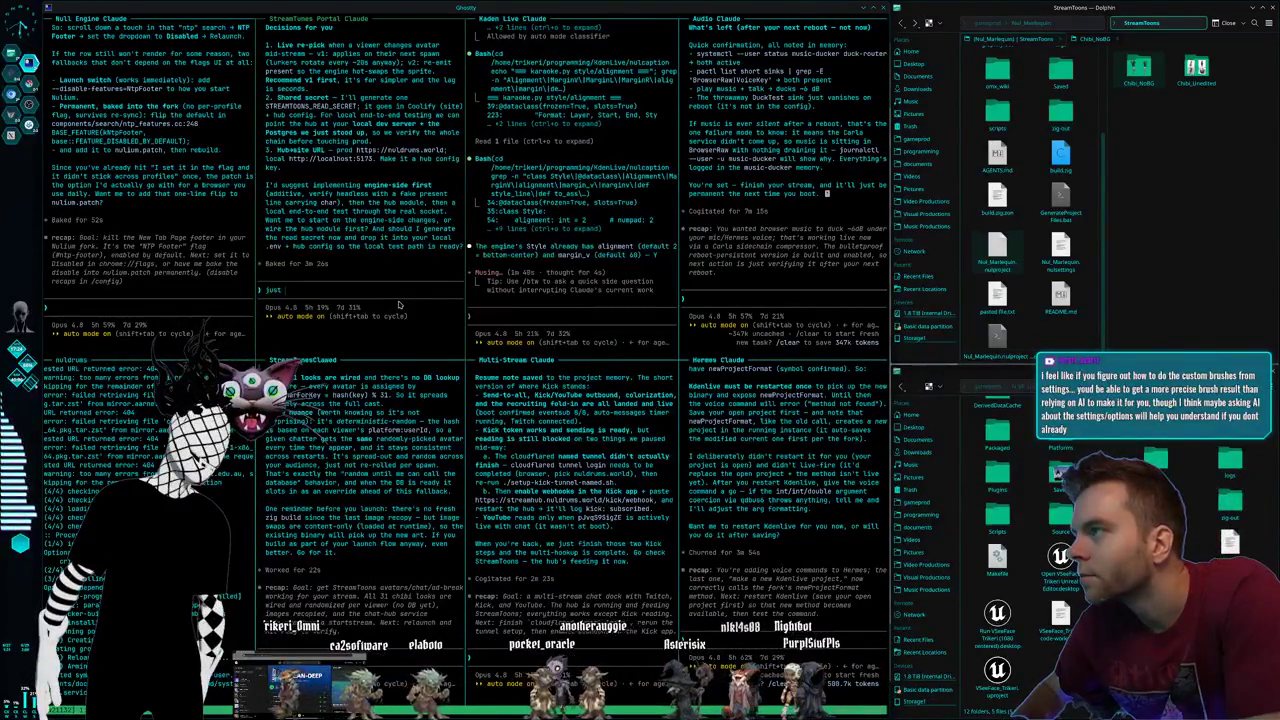
- Ask the portal Claude how to generate the read secret off-stream and configure the engine's HTTP module
type("ju")
key("BackSpace")
key("BackSpace")
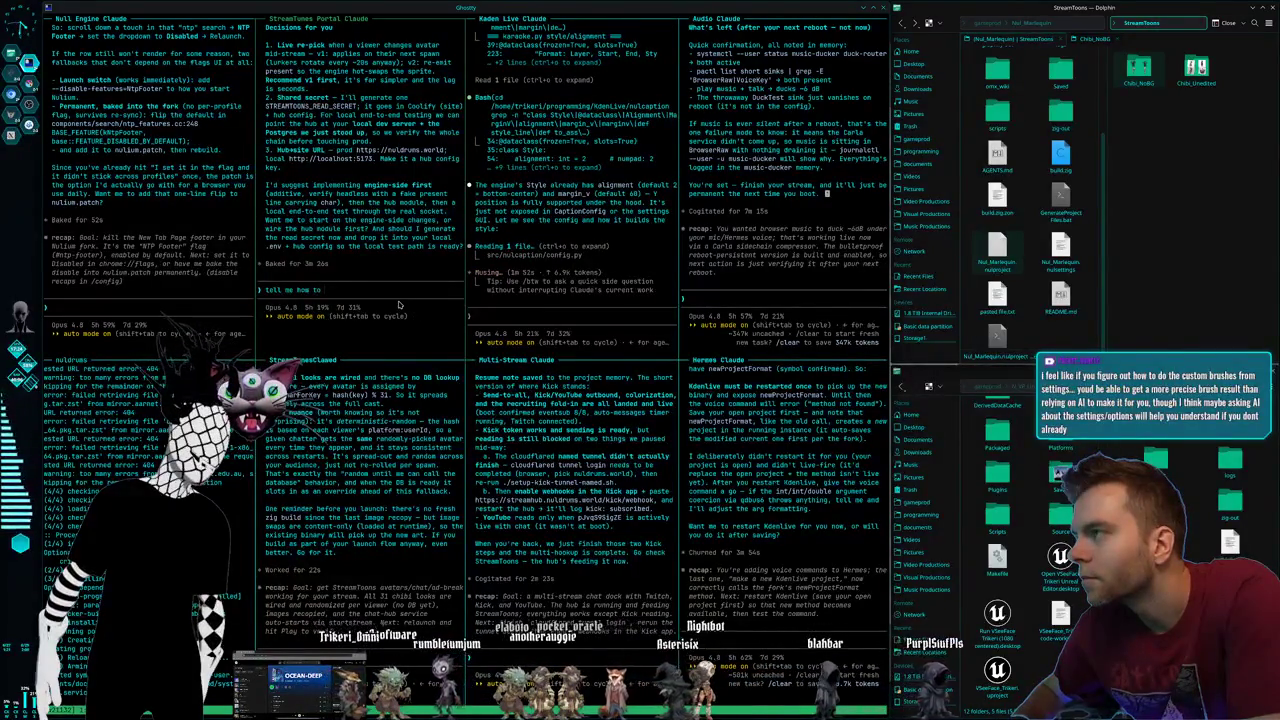
type("generate the ")
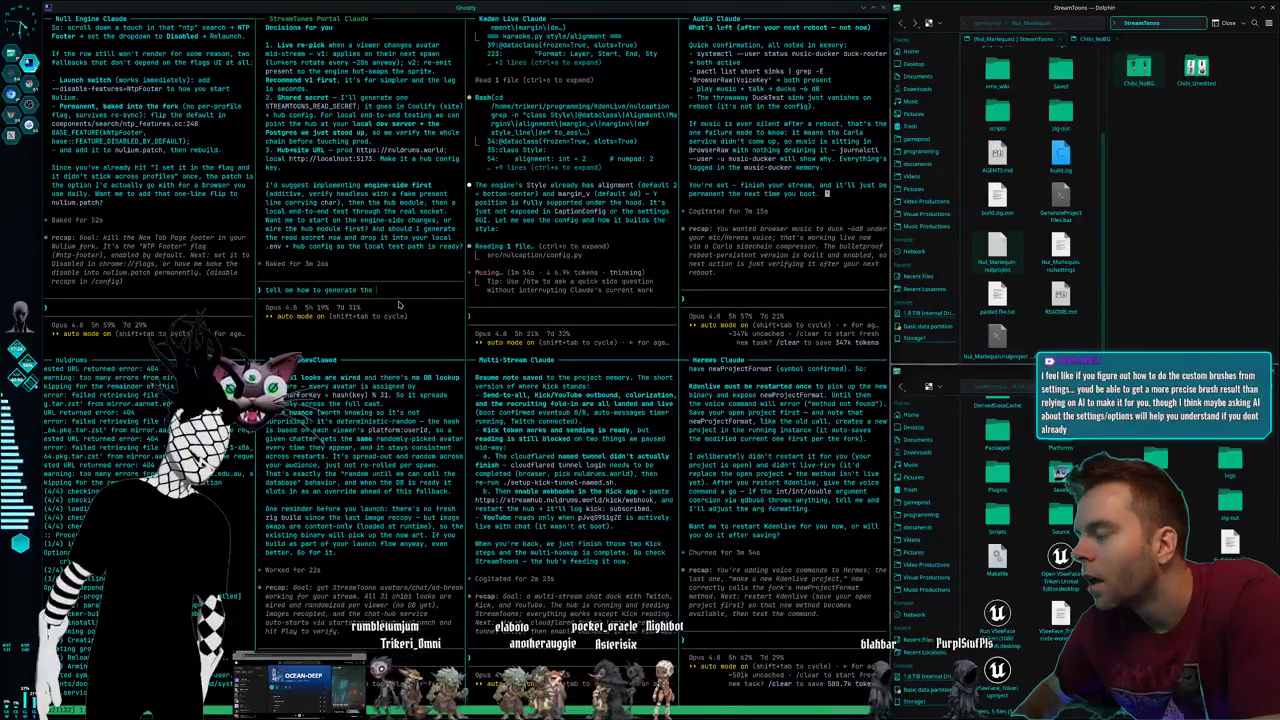
type("read secret")
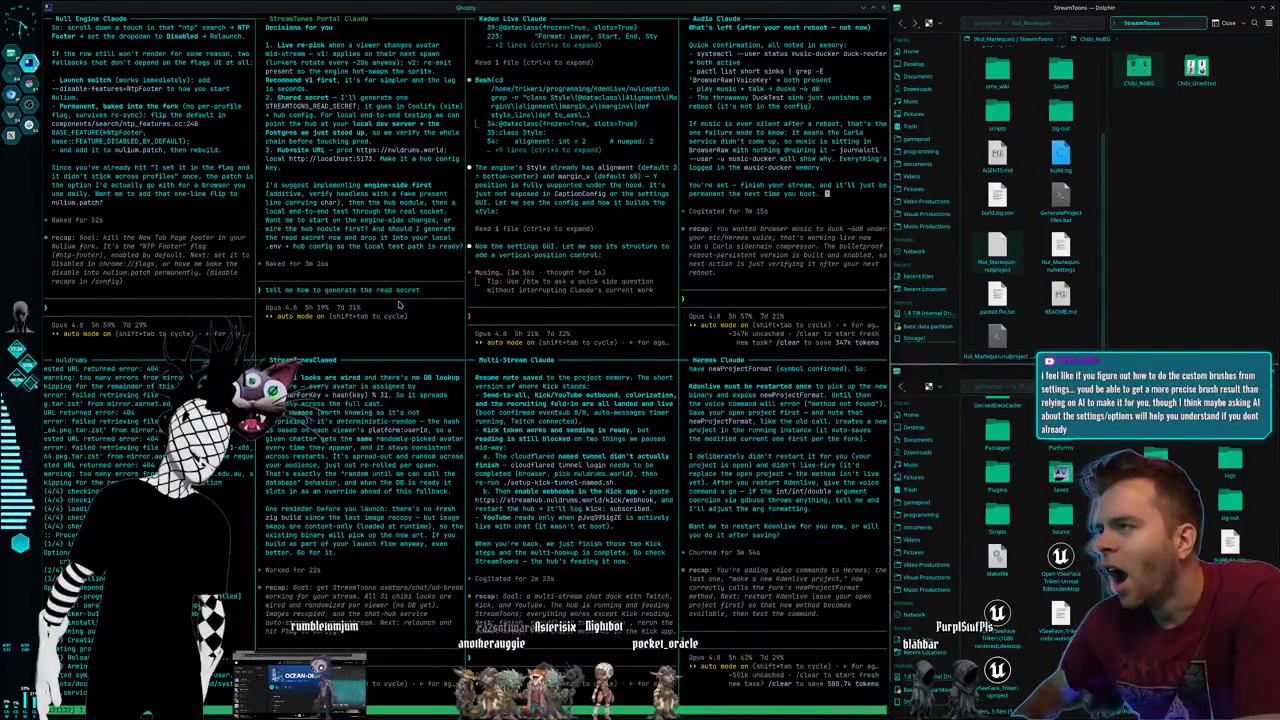
type(" and set it up")
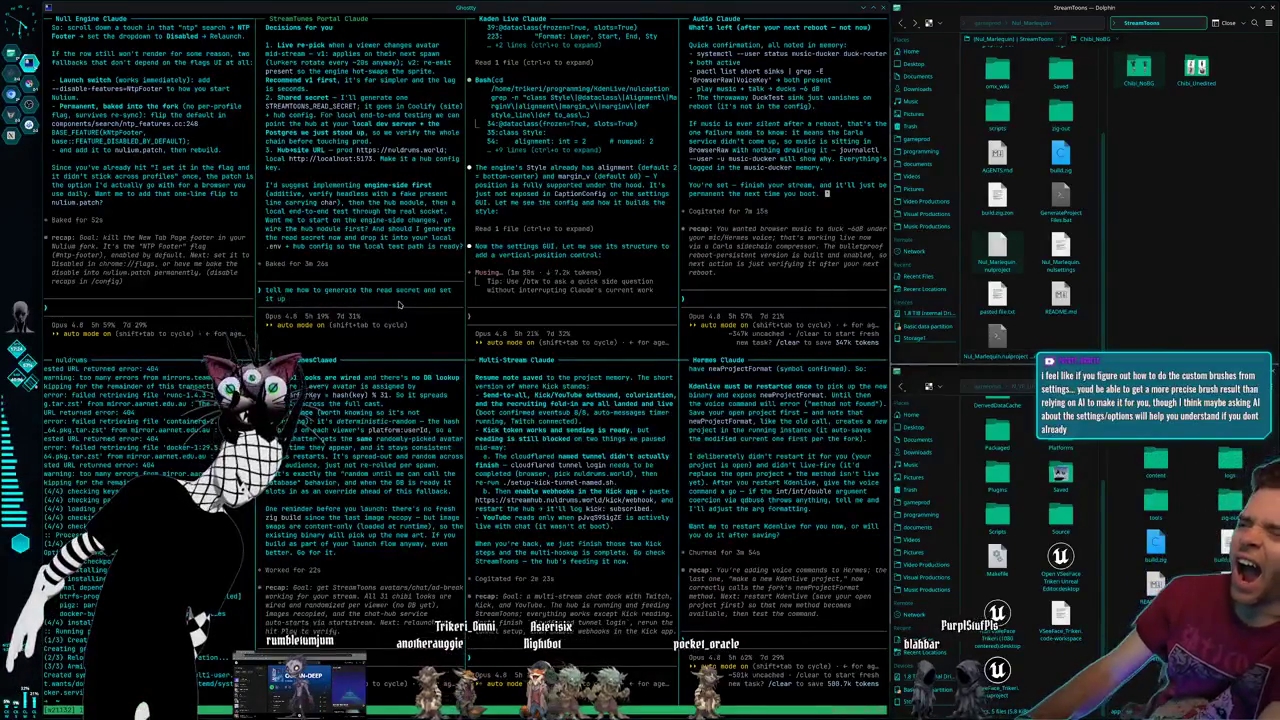
type(" in a way whe")
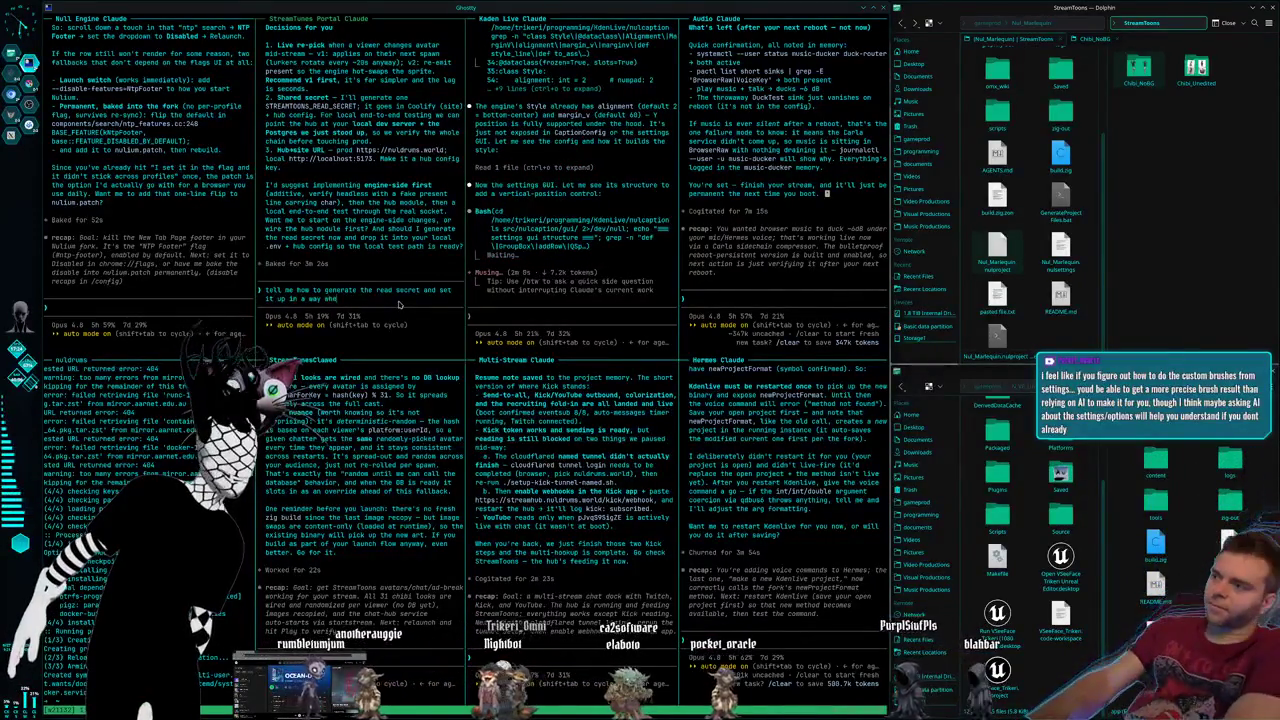
type("re i can place")
type(" it or pu")
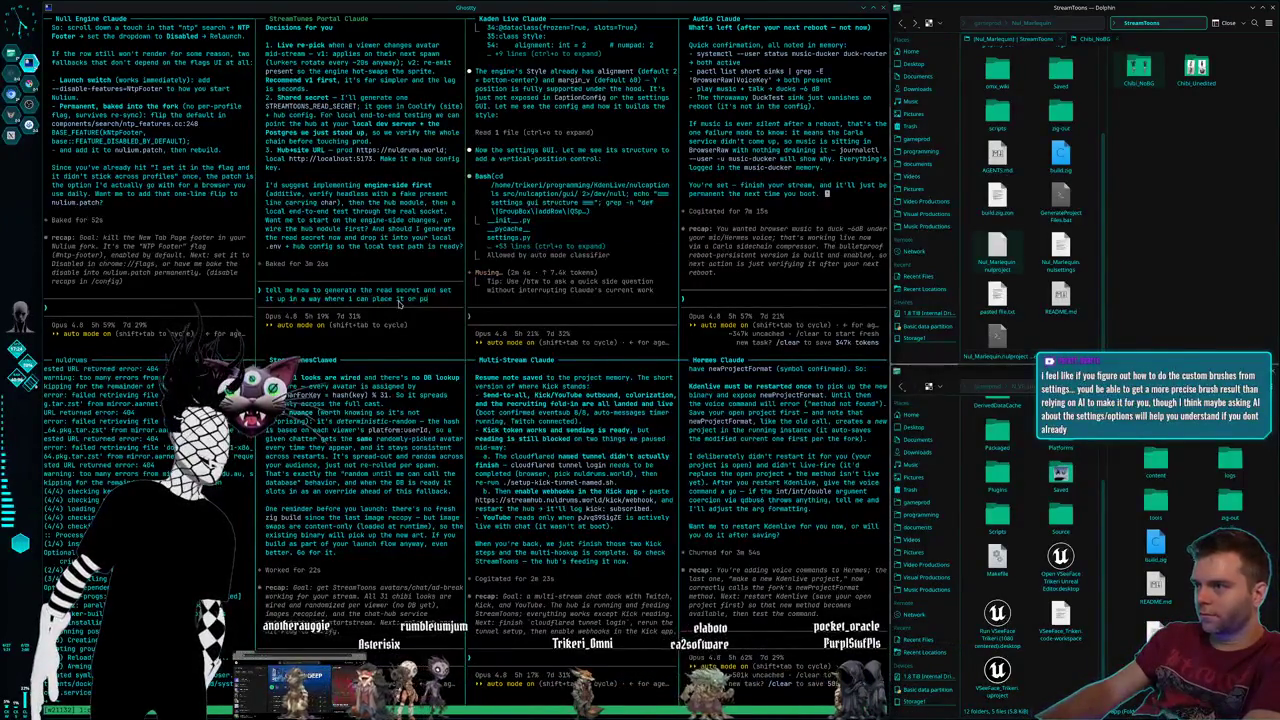
key("BackSpace")
key("BackSpace")
type("populate it in")
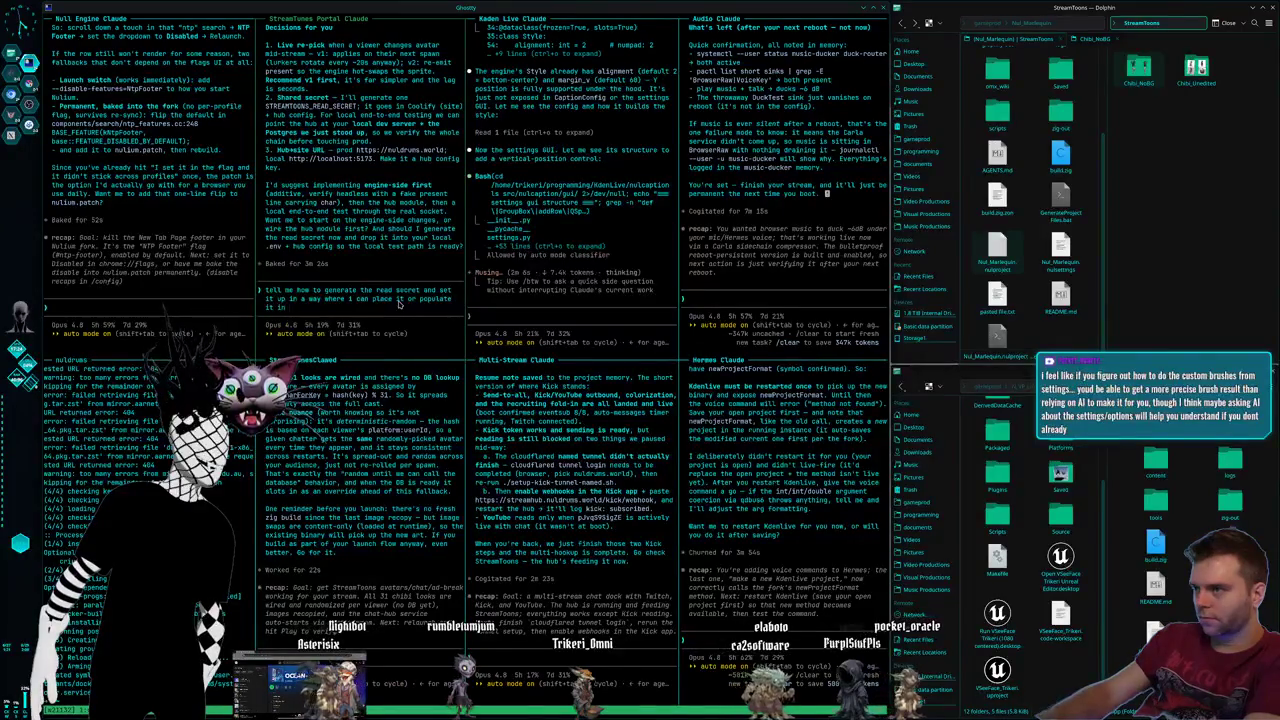
type(" another window outside o")
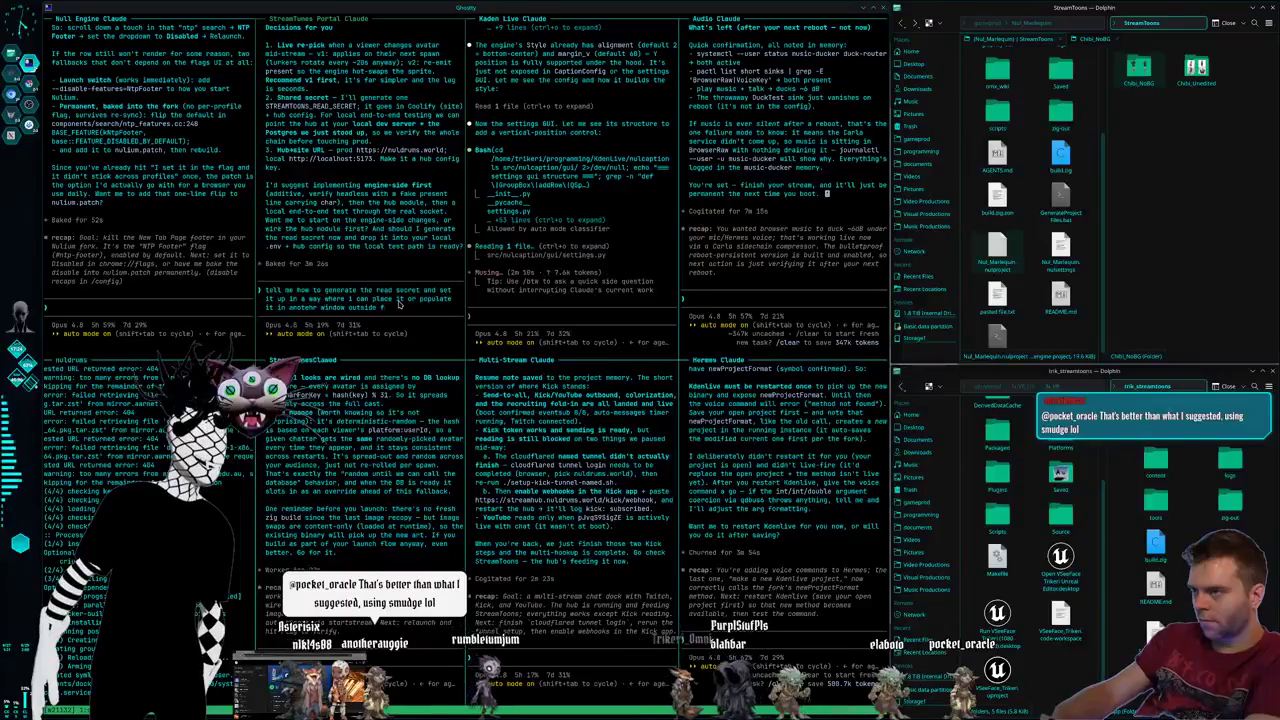
type("f the")
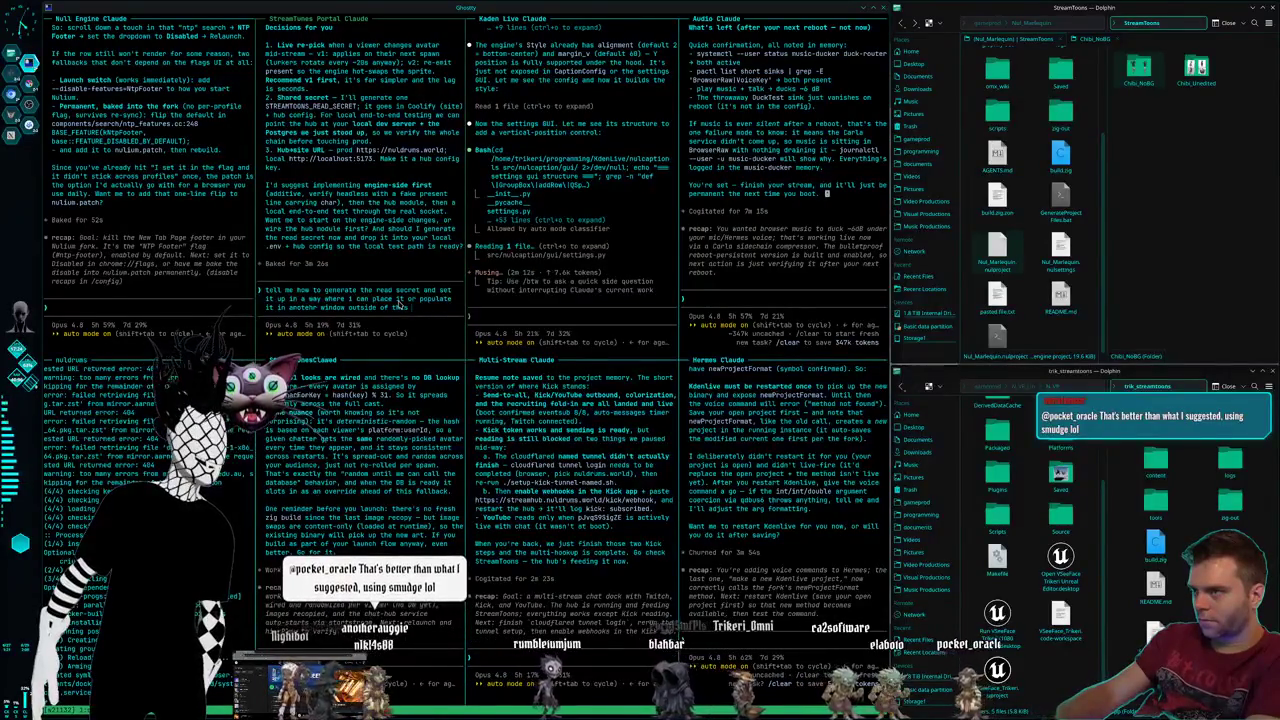
key("BackSpace")
type("is one beacause im streaming right now.")
key("BackSpace")
type(", go ahead and config")
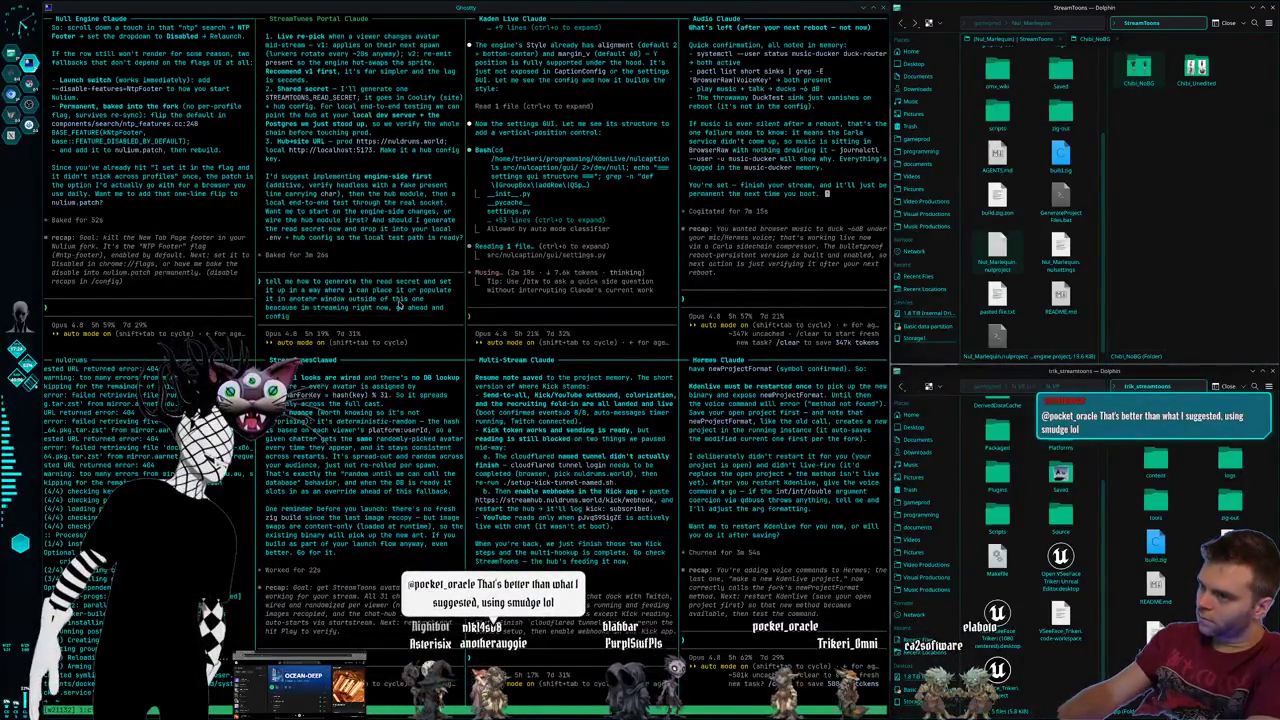
type("ure everything you can on the engine ke")
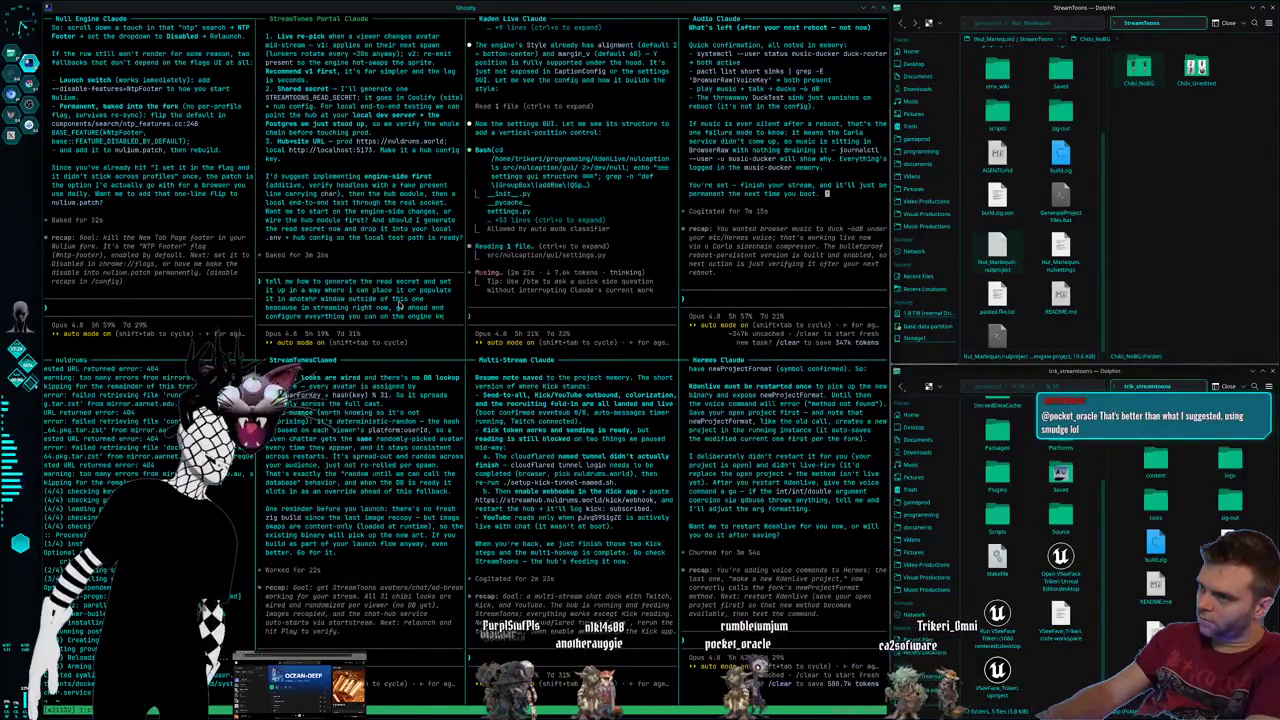
type("ep the ei")
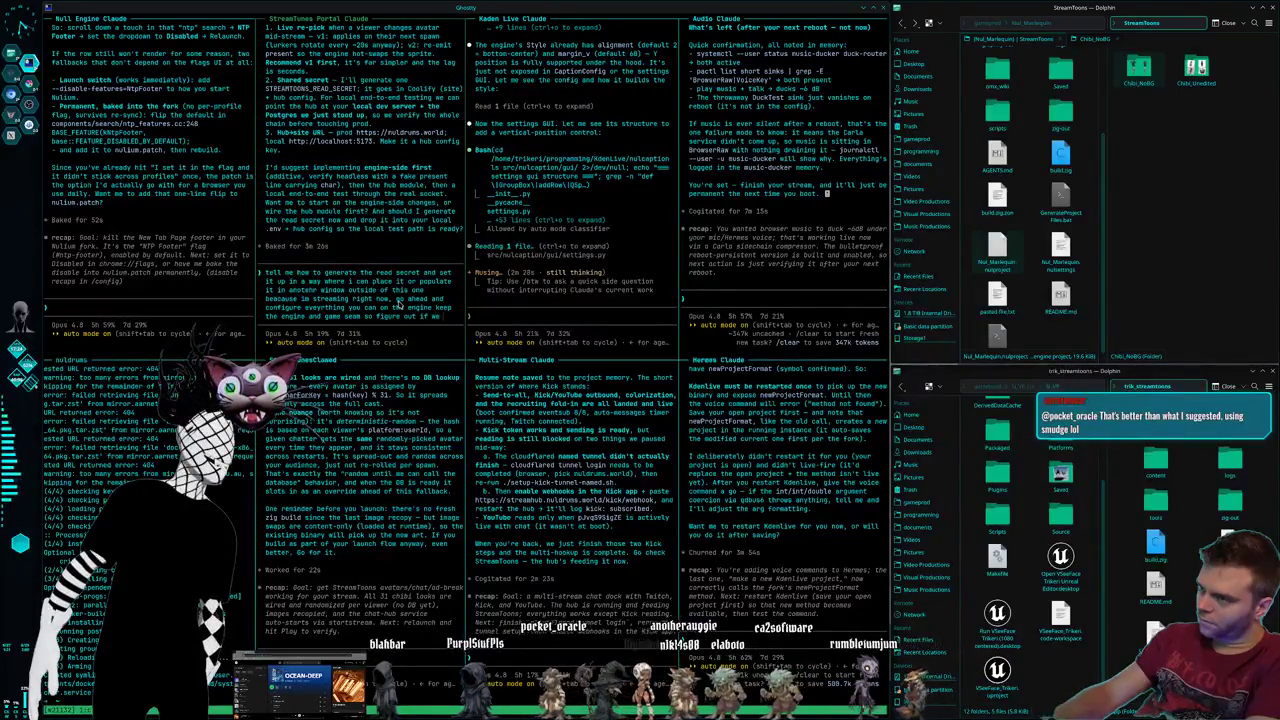
type("ds one sort of h")
type("ttp call m")
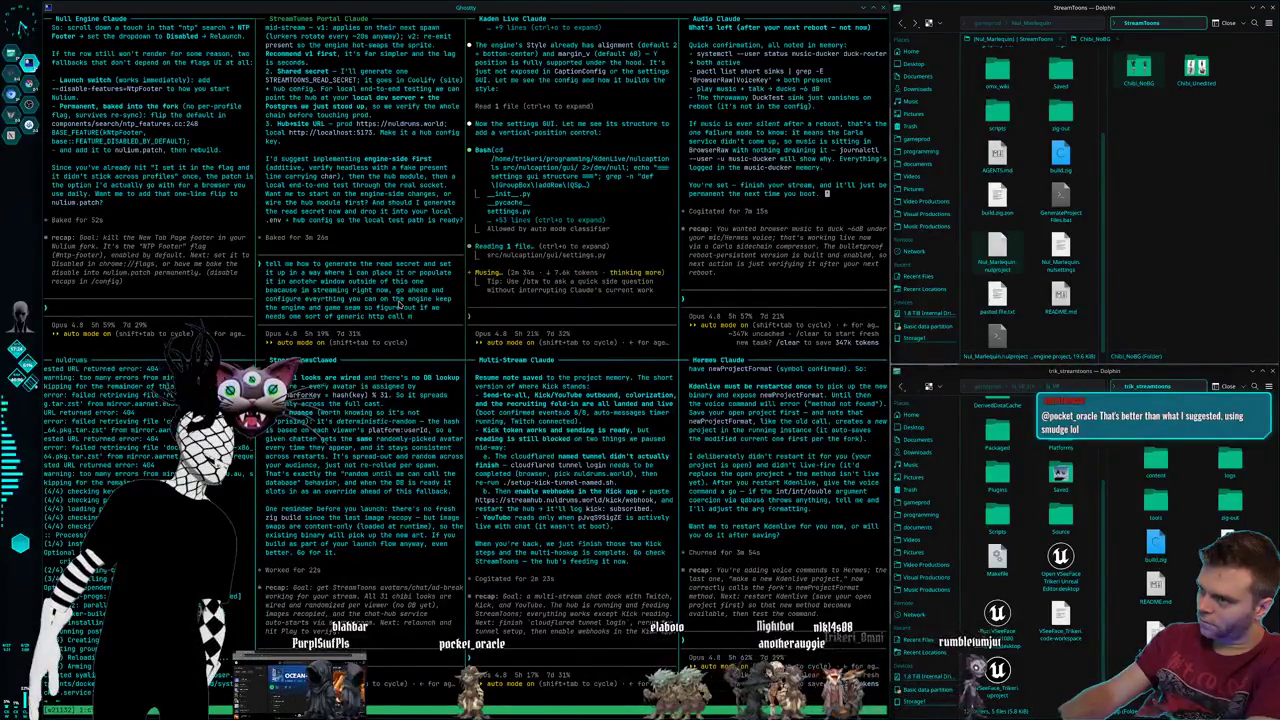
type("nt module in the")
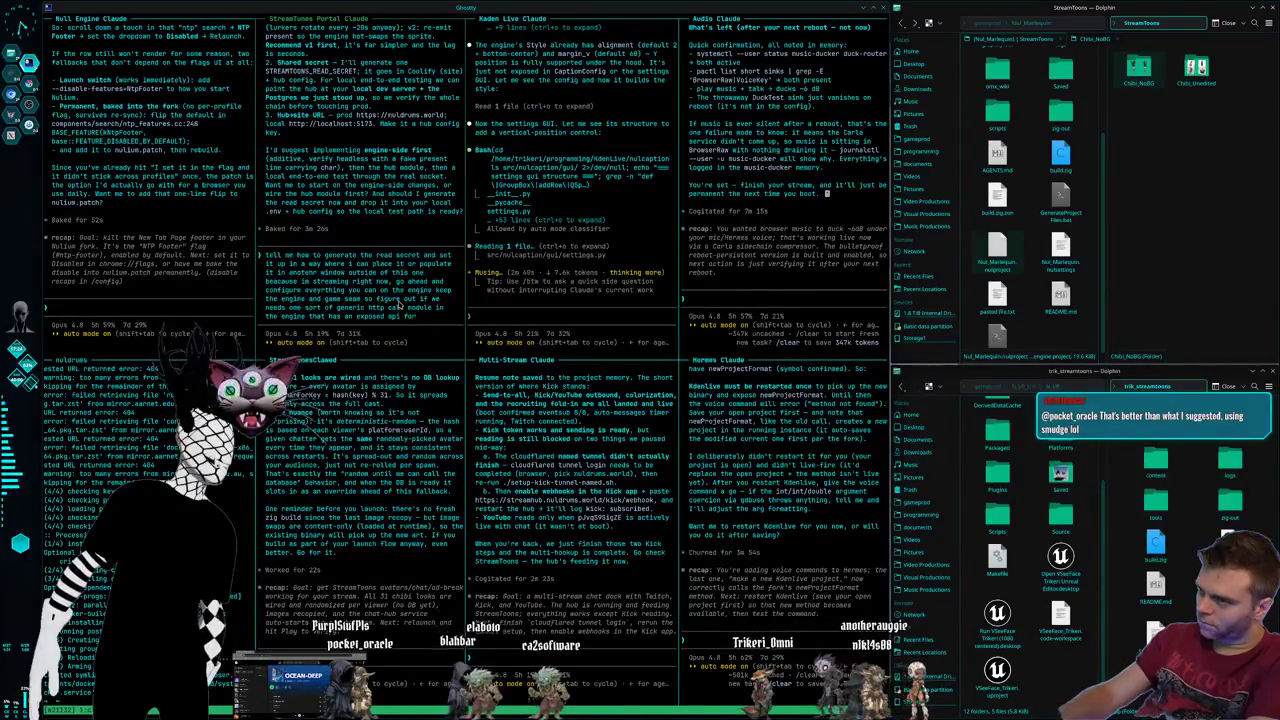
type("enting game")
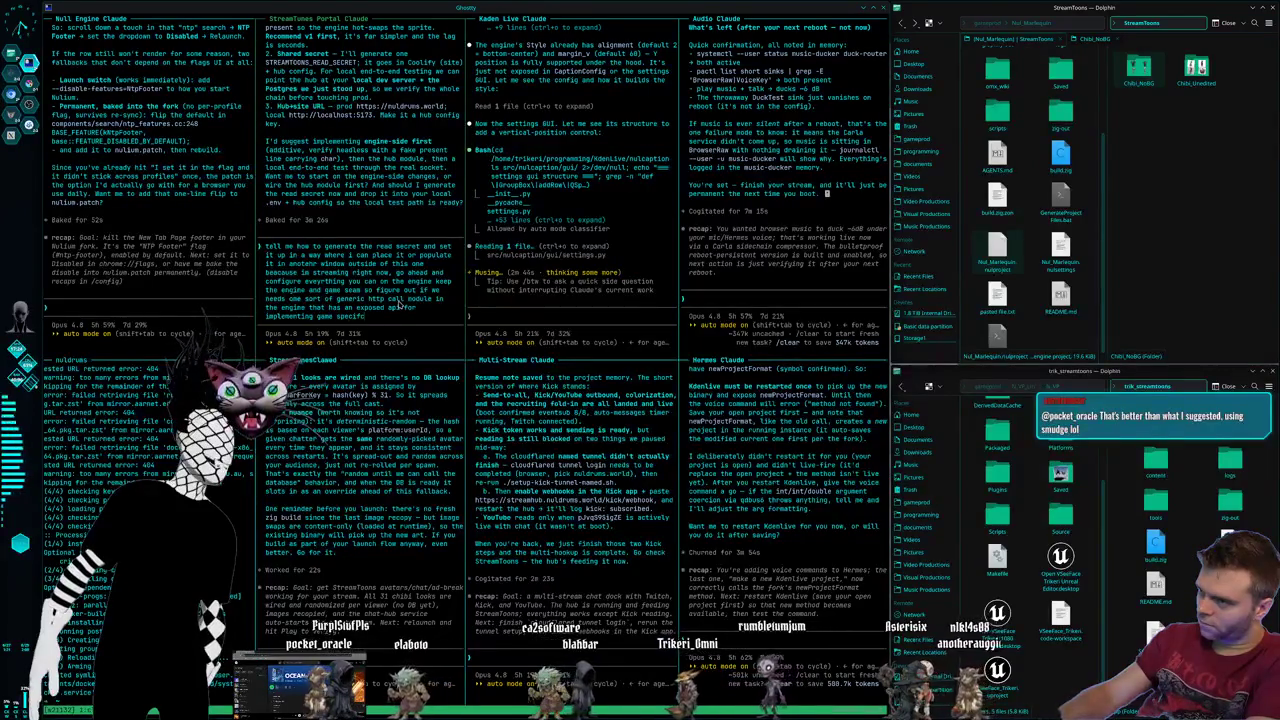
type("and project specif")
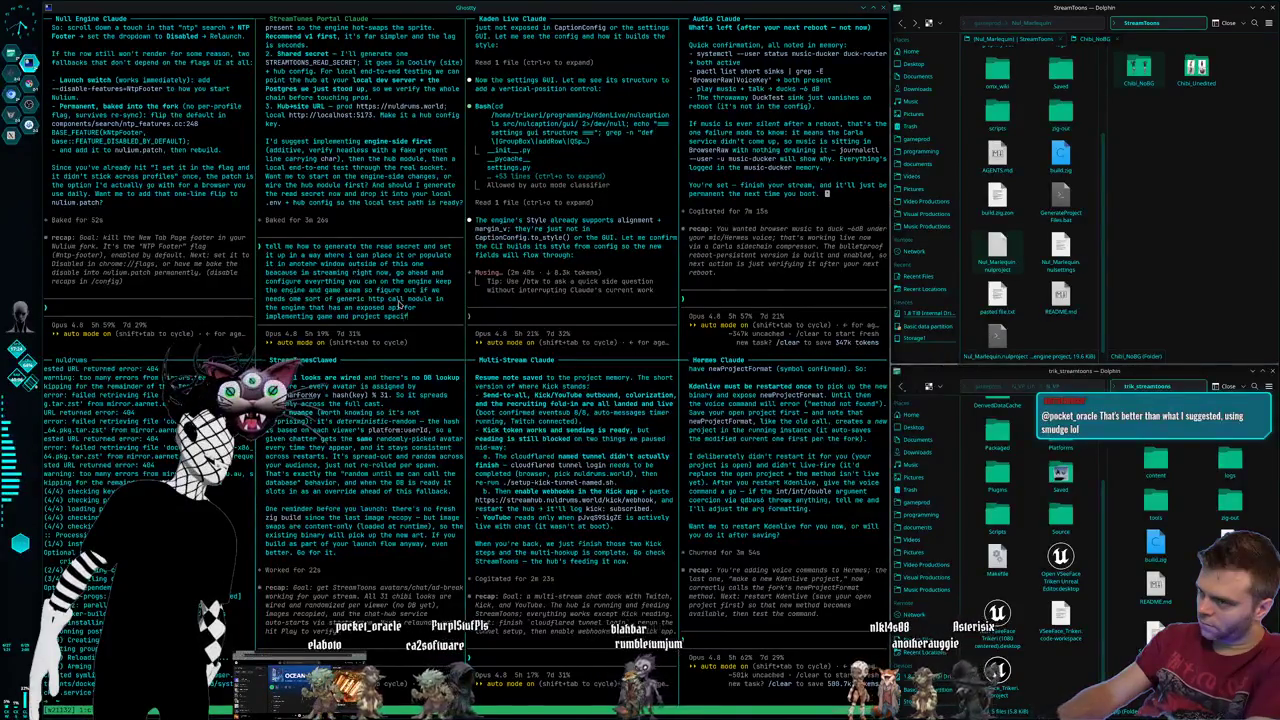
type("ic requests")
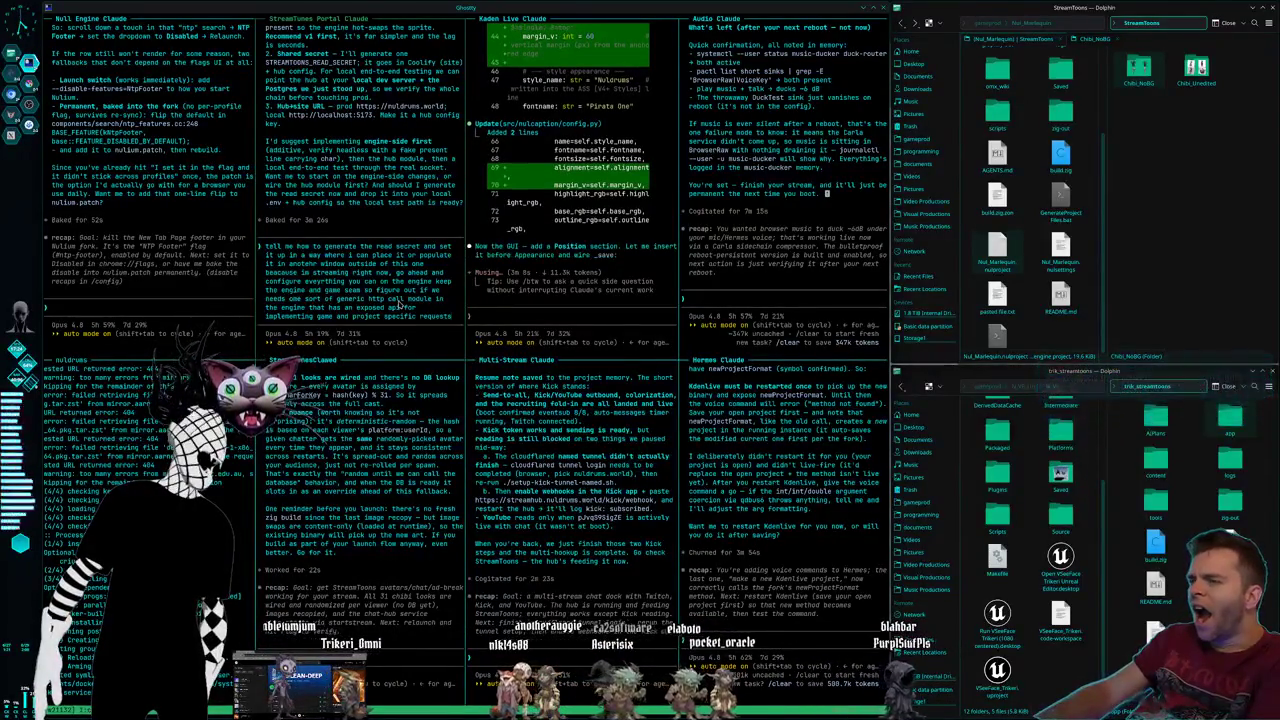
key("Return")
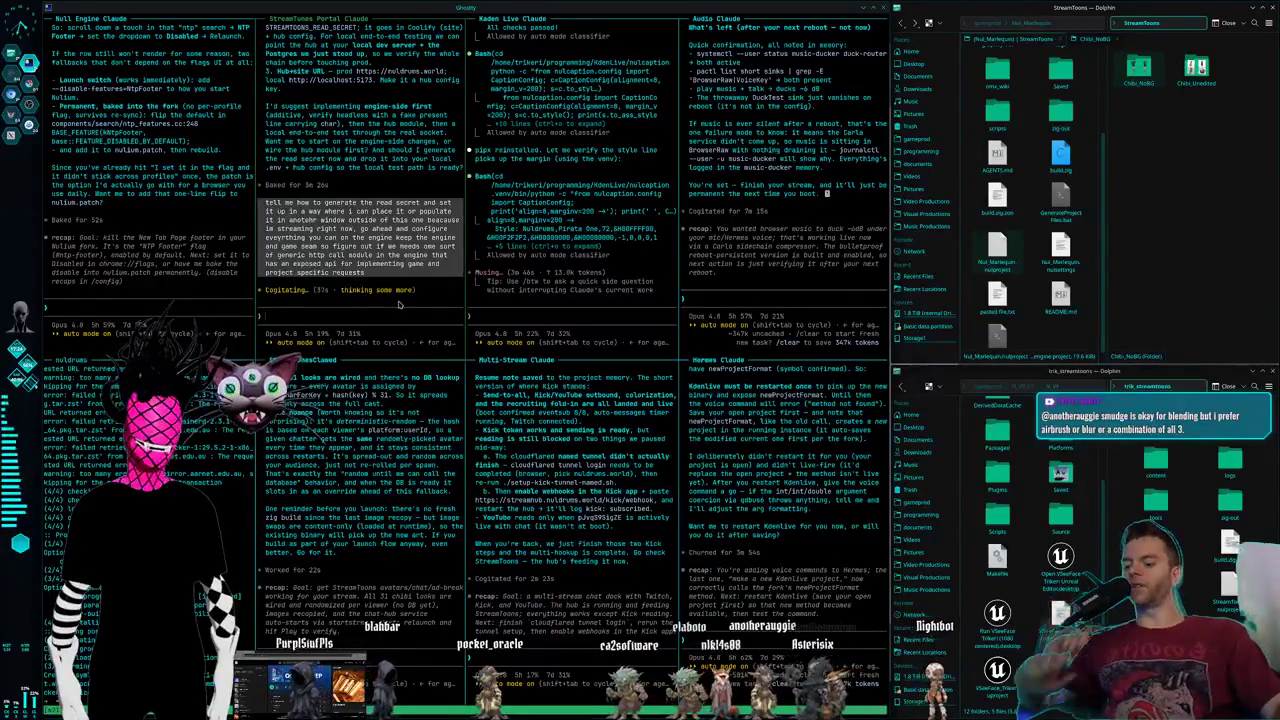
- Bring the Krita workspace back to the front
key("super+2")
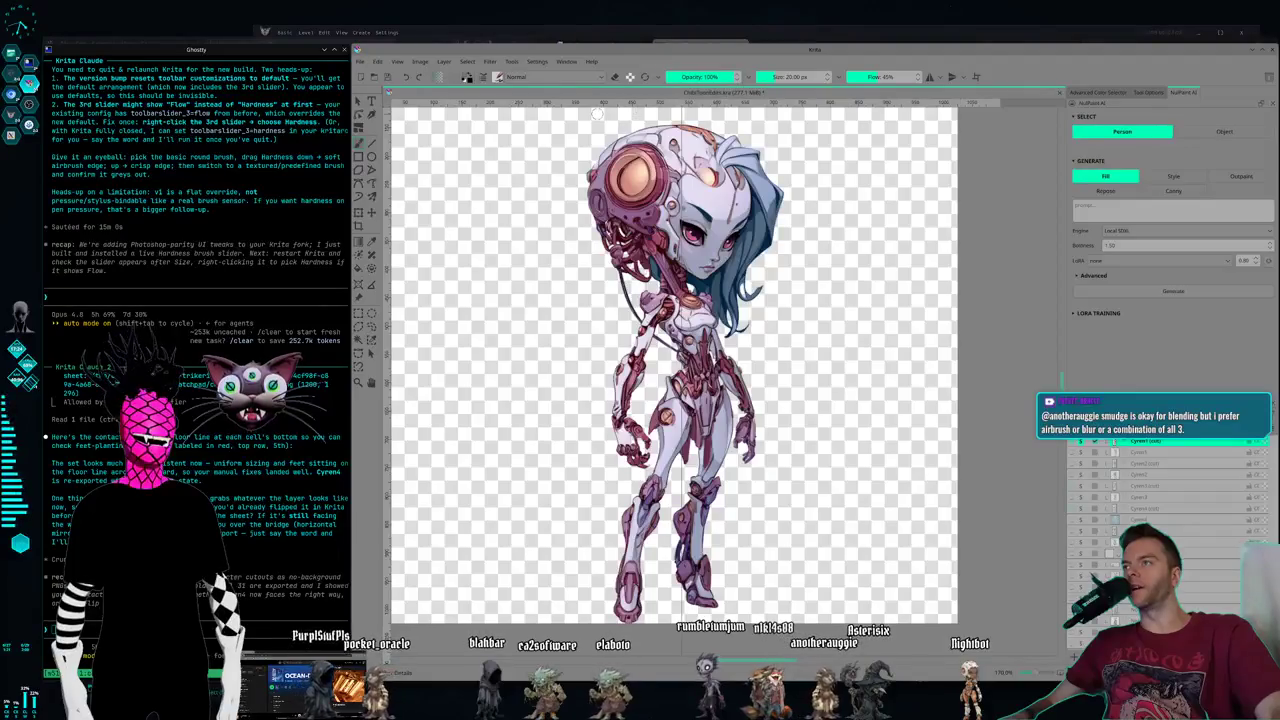
- Try a brush preset with a test stroke beside the robot, then undo it
left_click(498, 76)
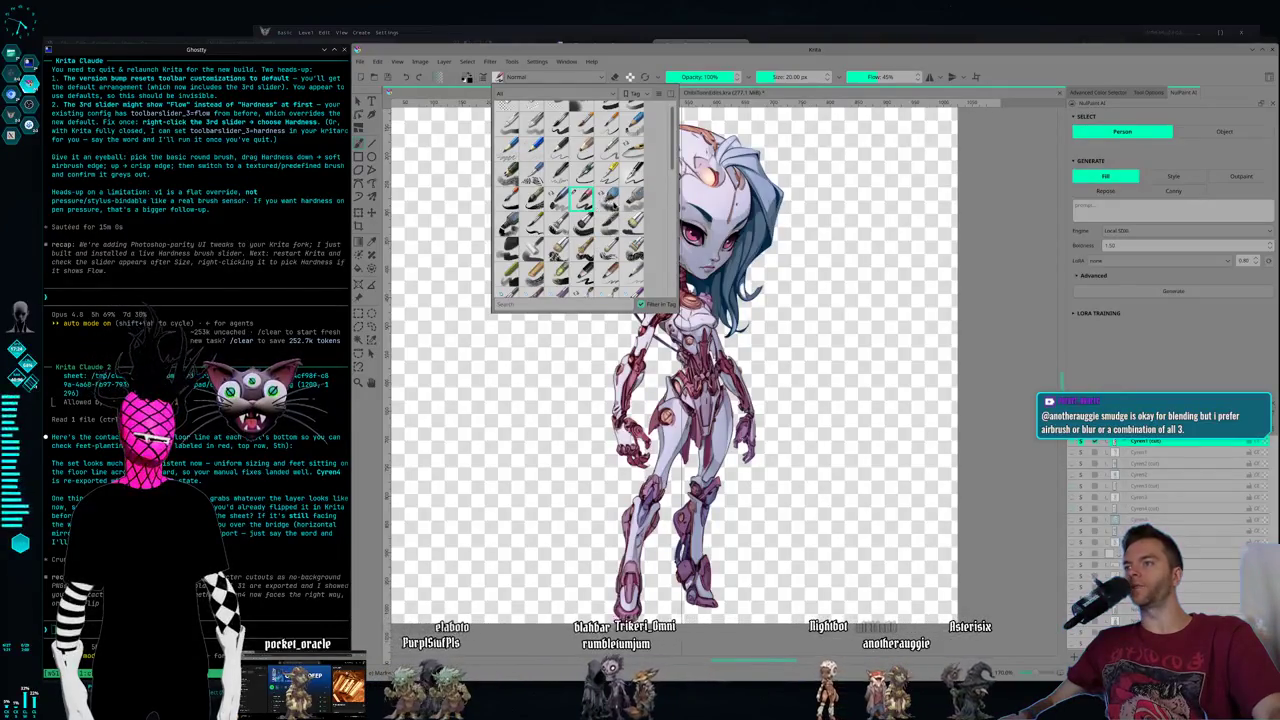
scroll(585, 205, "up", 1)
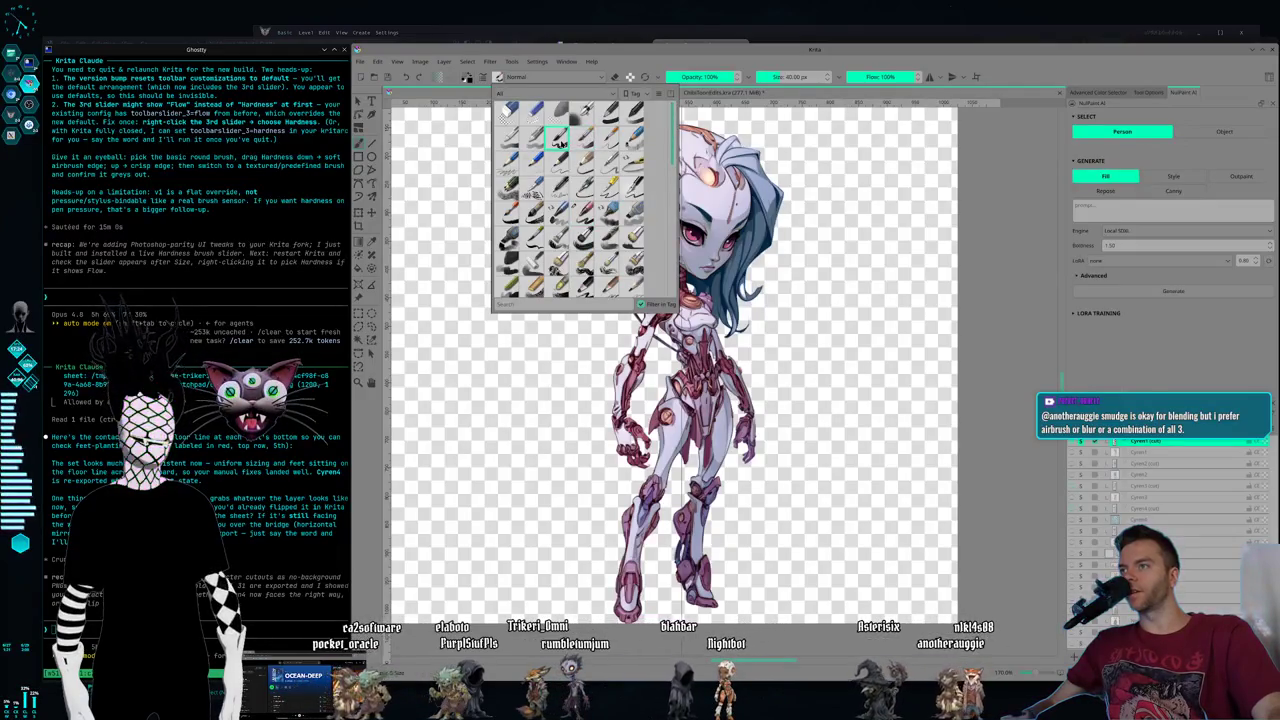
left_click(485, 175)
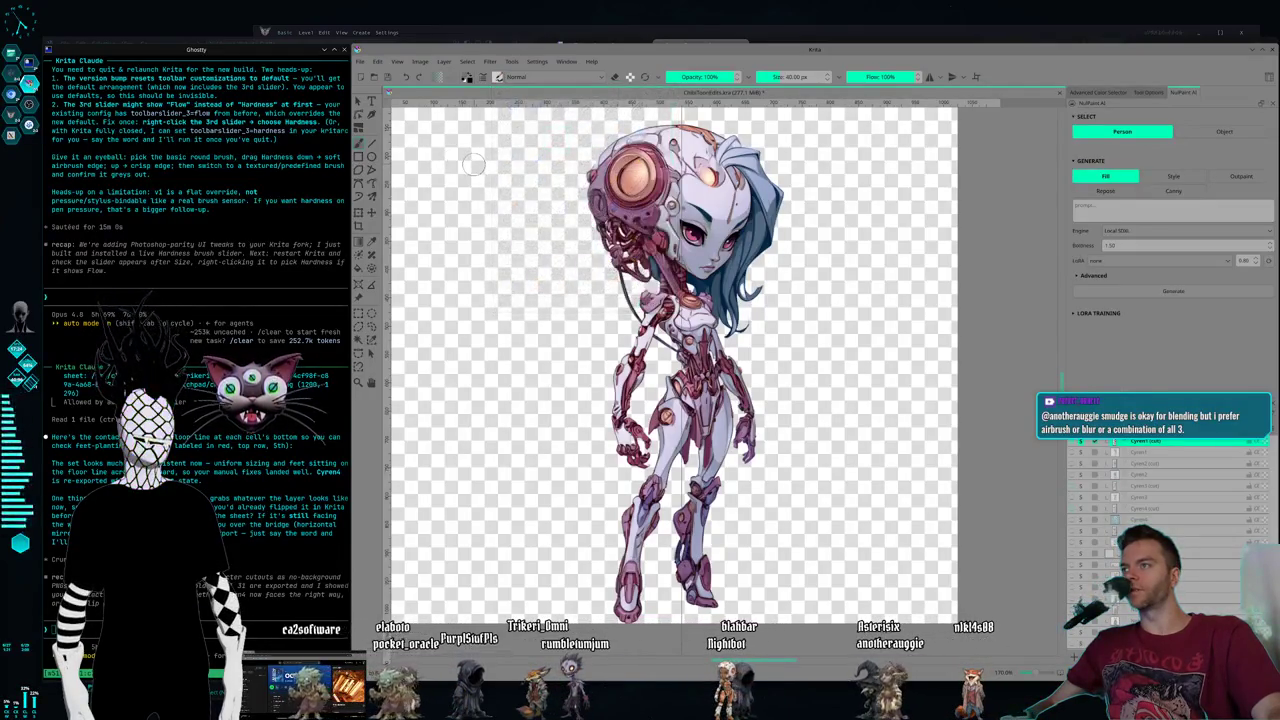
left_click_drag(480, 162, 466, 370)
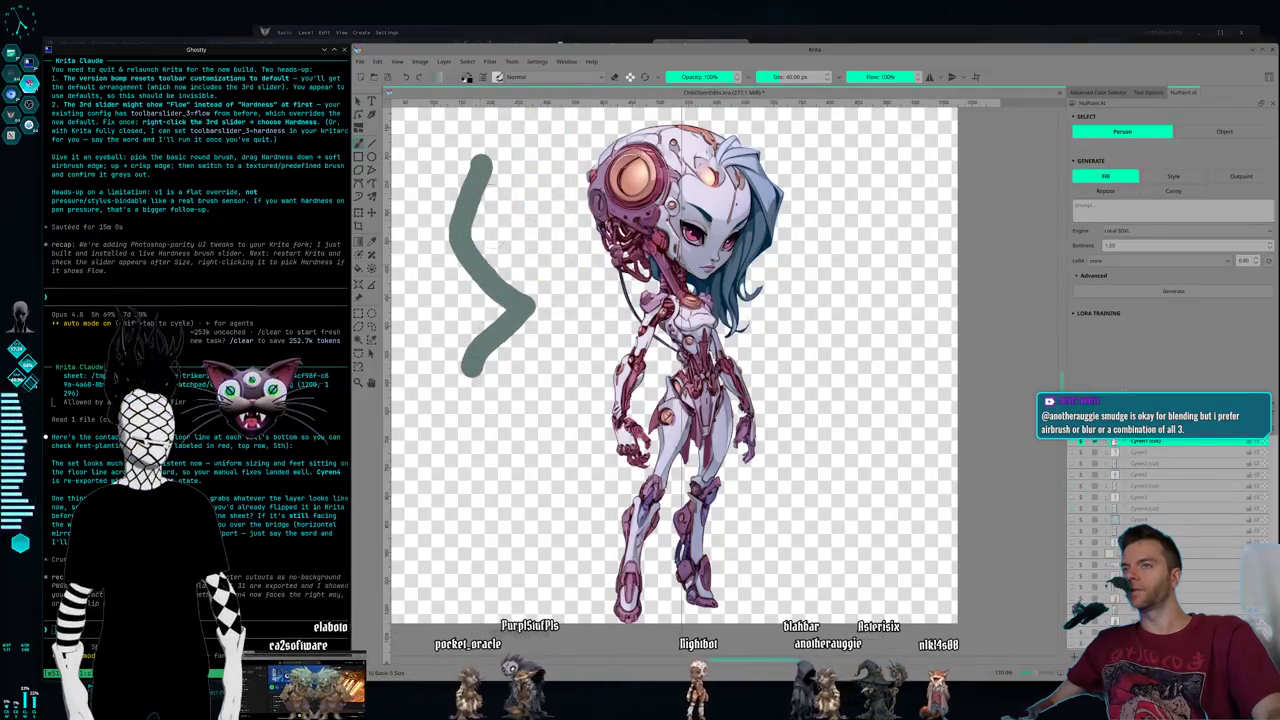
key("ctrl+z")
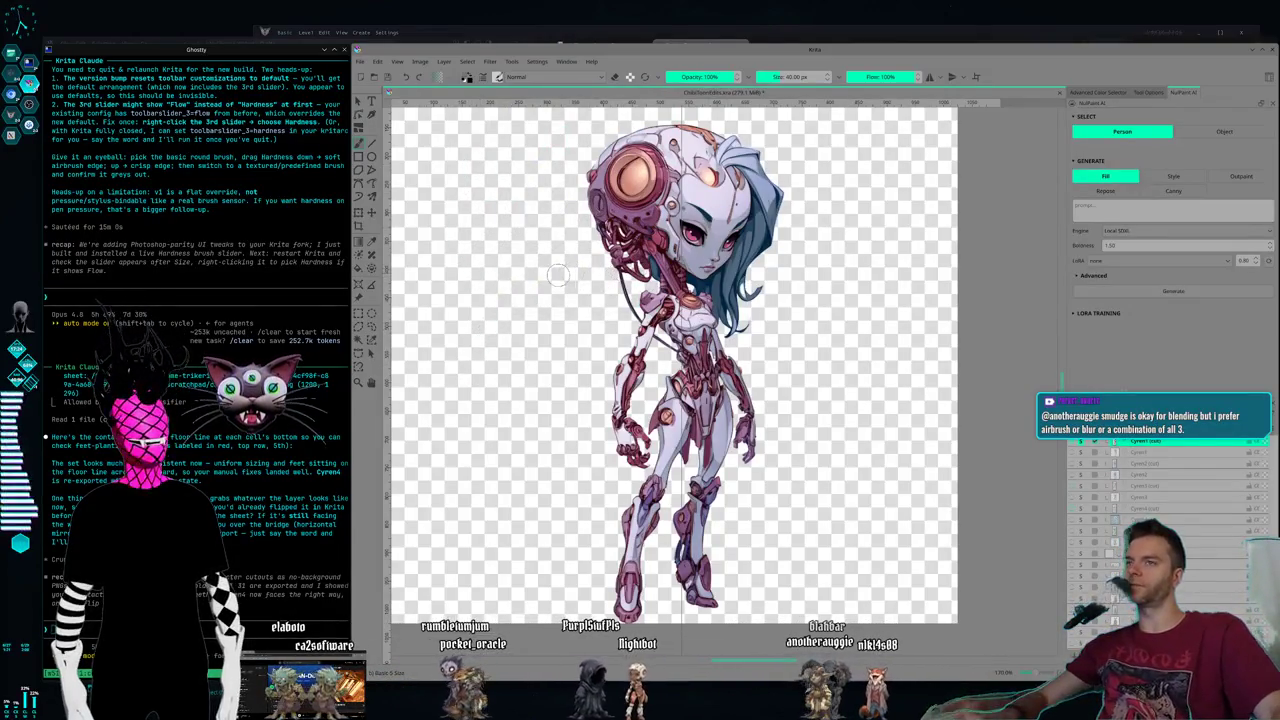
- Switch to a different 70 px brush preset, test an S-stroke, and undo it
left_click(498, 79)
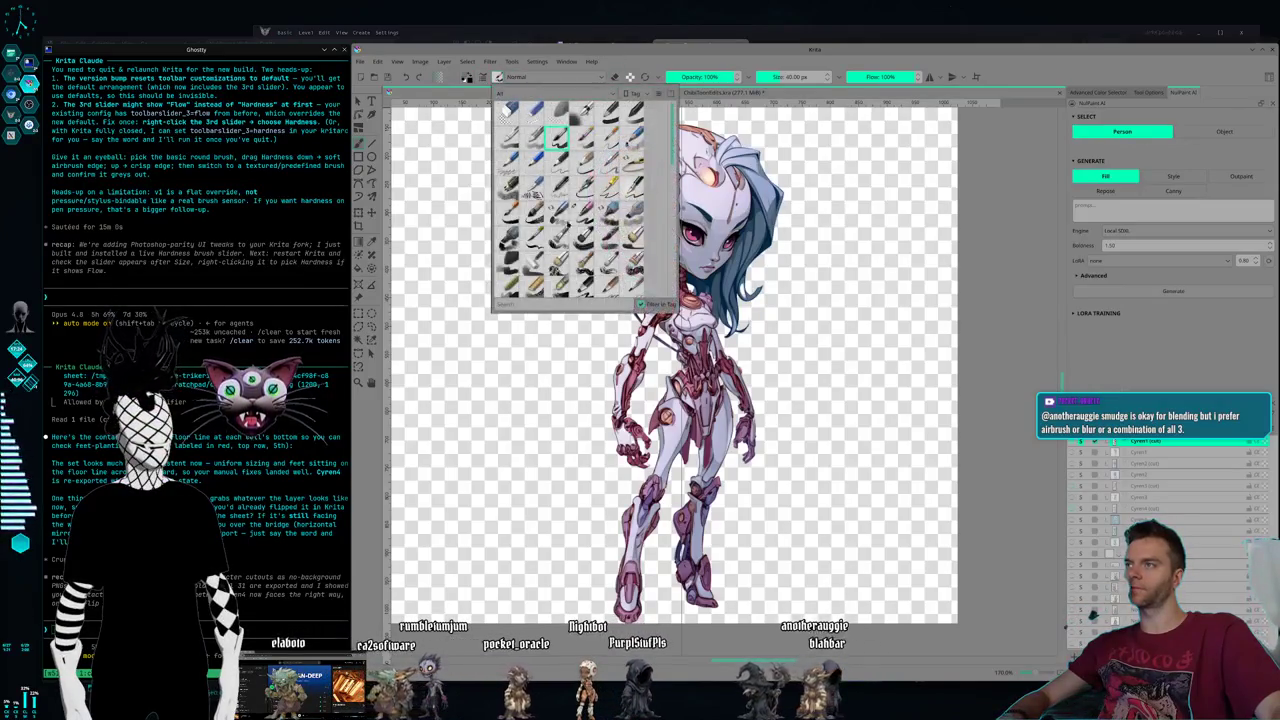
left_click(607, 237)
left_click(497, 79)
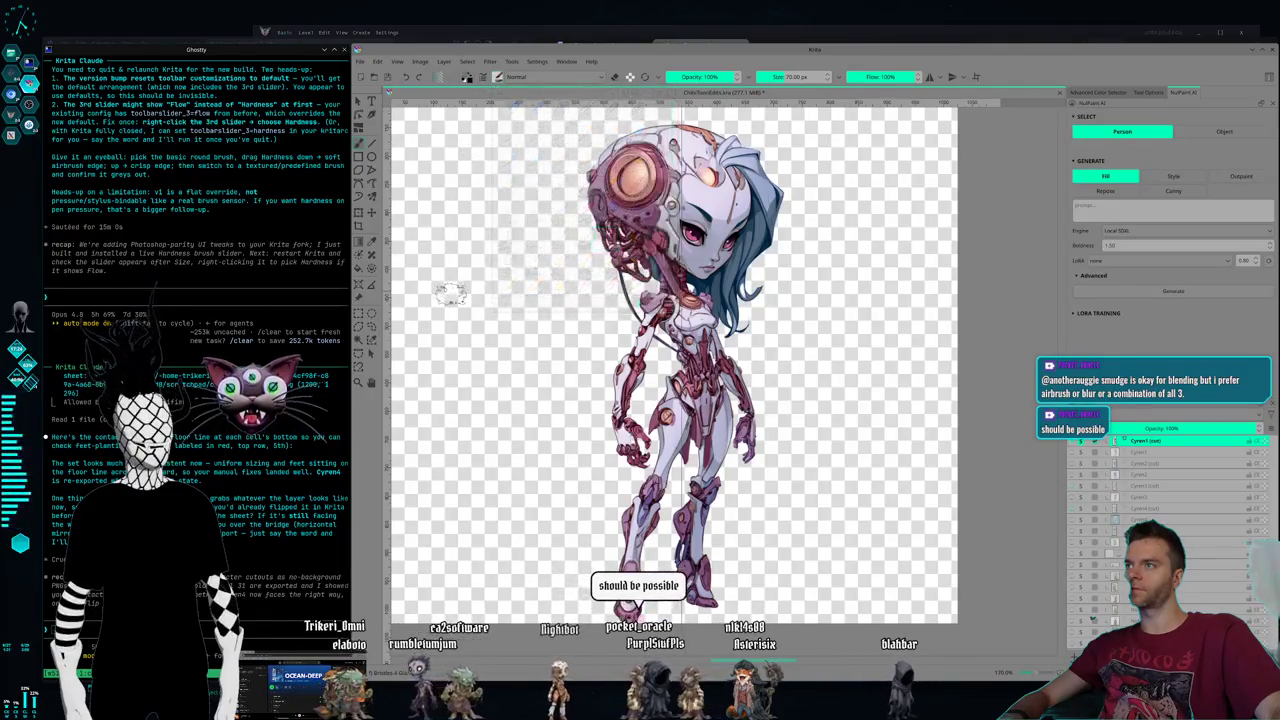
mouse_move(508, 224)
left_mouse_down()
mouse_move(515, 348)
mouse_move(420, 406)
left_mouse_up()
key("ctrl+z")
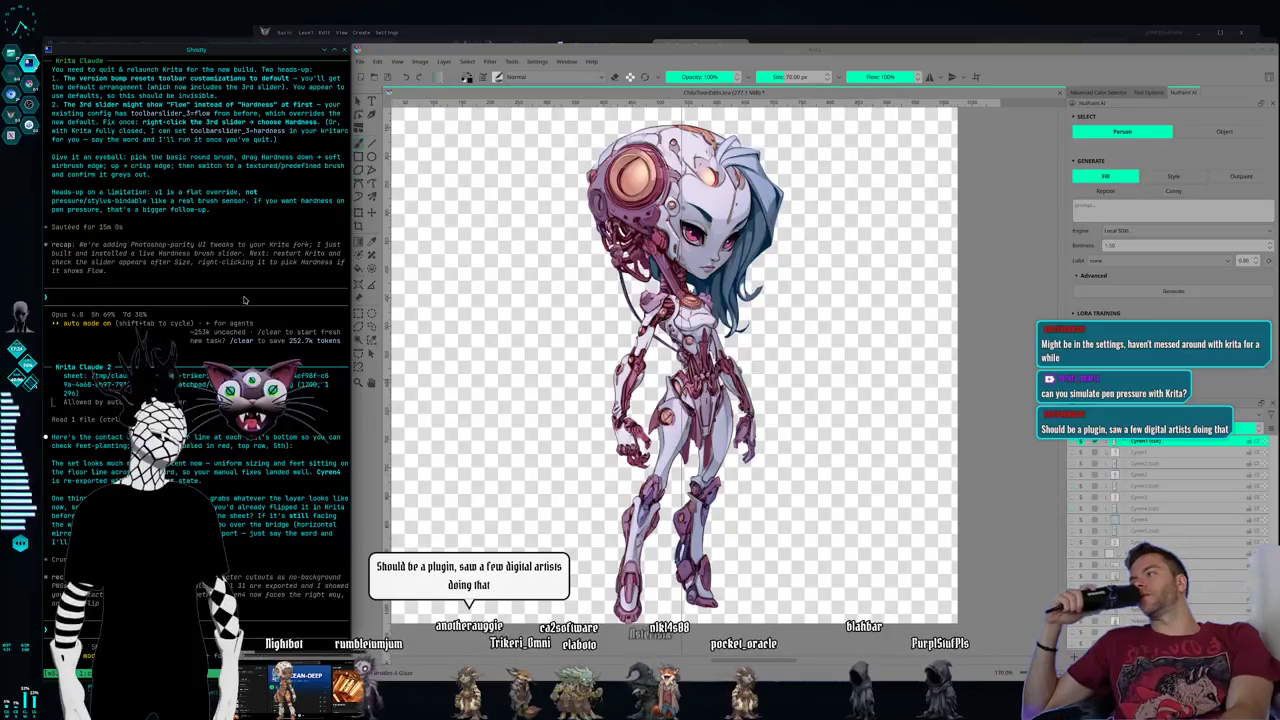
- Tell the Krita Claude session flow isn't Photoshop hardness: an opaque core fading toward the edge
type("Hey, I don't think flow is doing exactly the same thing as hardness in Photoshop. It seems like well it seems like it's always at 100% for every brush that I pick right now, which I don't think is maybe right. I think some of these brushes it's that's not what the default is supposed to be on them. And then the other thing is like when flow is at like 45% or something, and I'm just using a mouse like to left click, the entire brushstroke is partially transparent. What I would imagine a flow or hardness does is at 45%, it means like 45% of the way from the center of the brushstroke, the opacity starts to kick in and then it fades out to nothing as you go from the 45% mark to the outer edge, the 100% mark. And the inner core inside of that 45% is 100% opaque.")
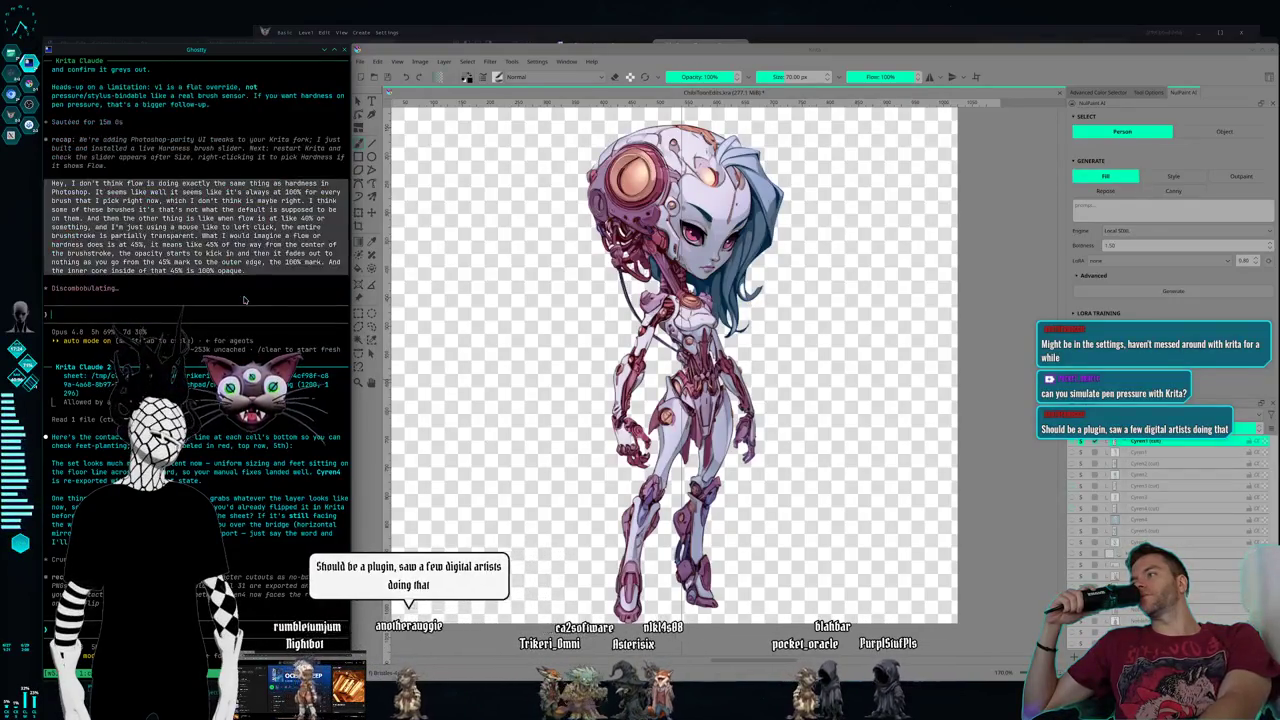
key("Return")
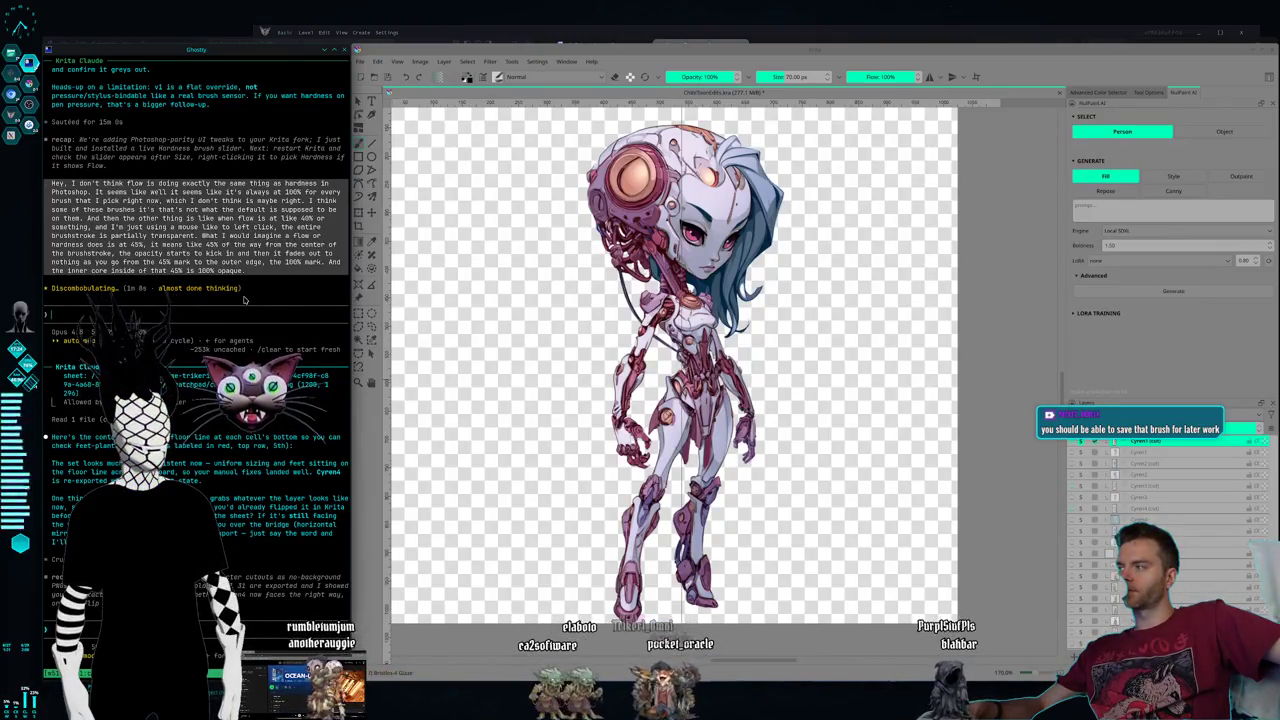
key("alt+Tab")
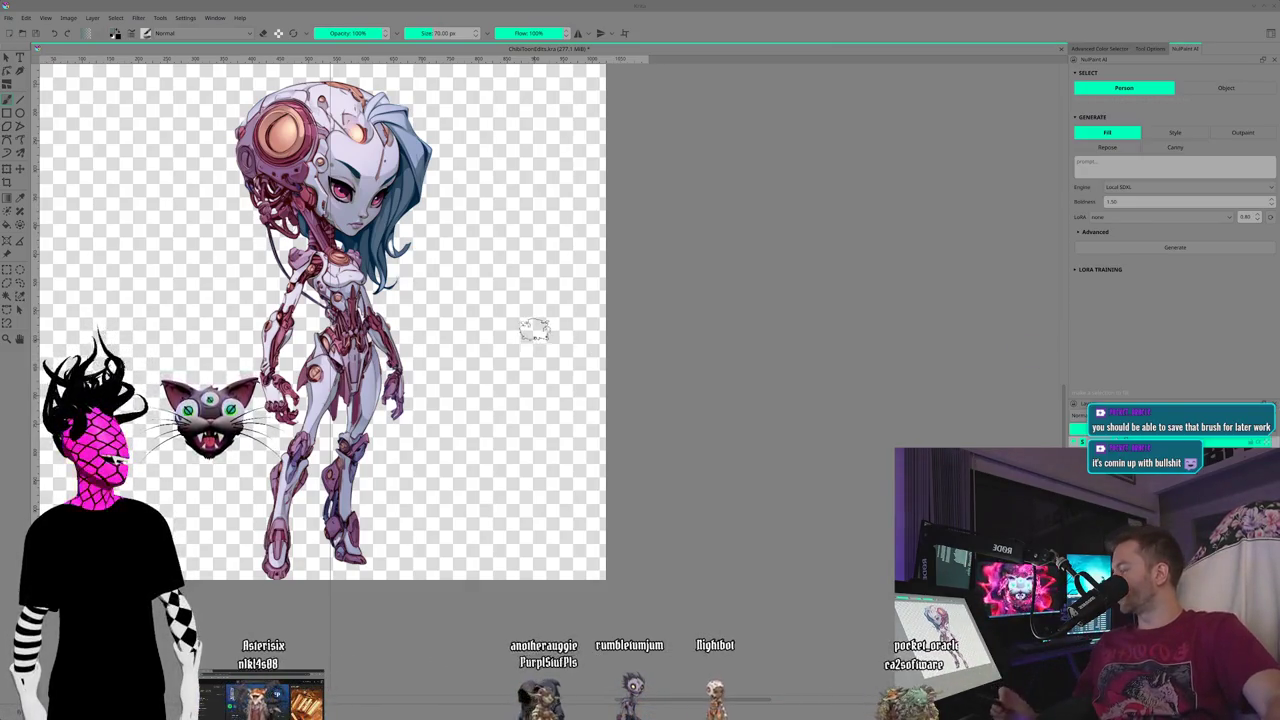
- Fit the image in view and paint translucent grey test strokes left of the robot
key("2")
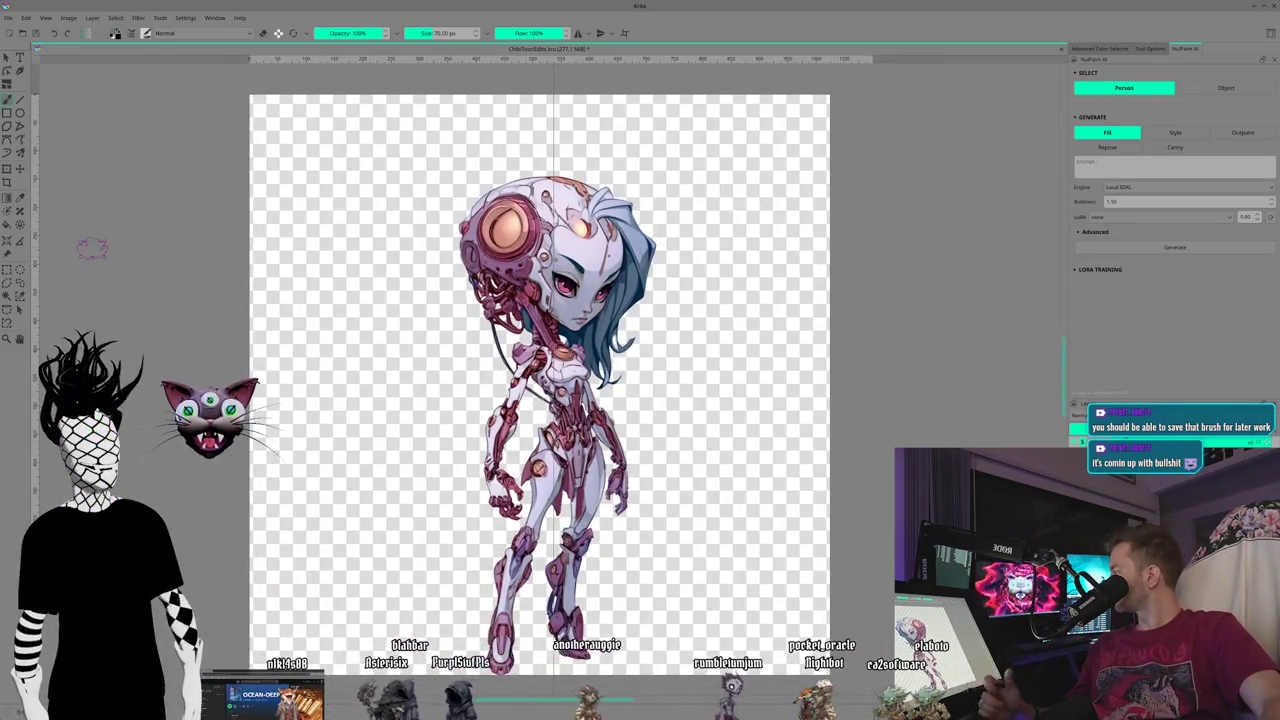
left_click_drag(297, 330, 305, 372)
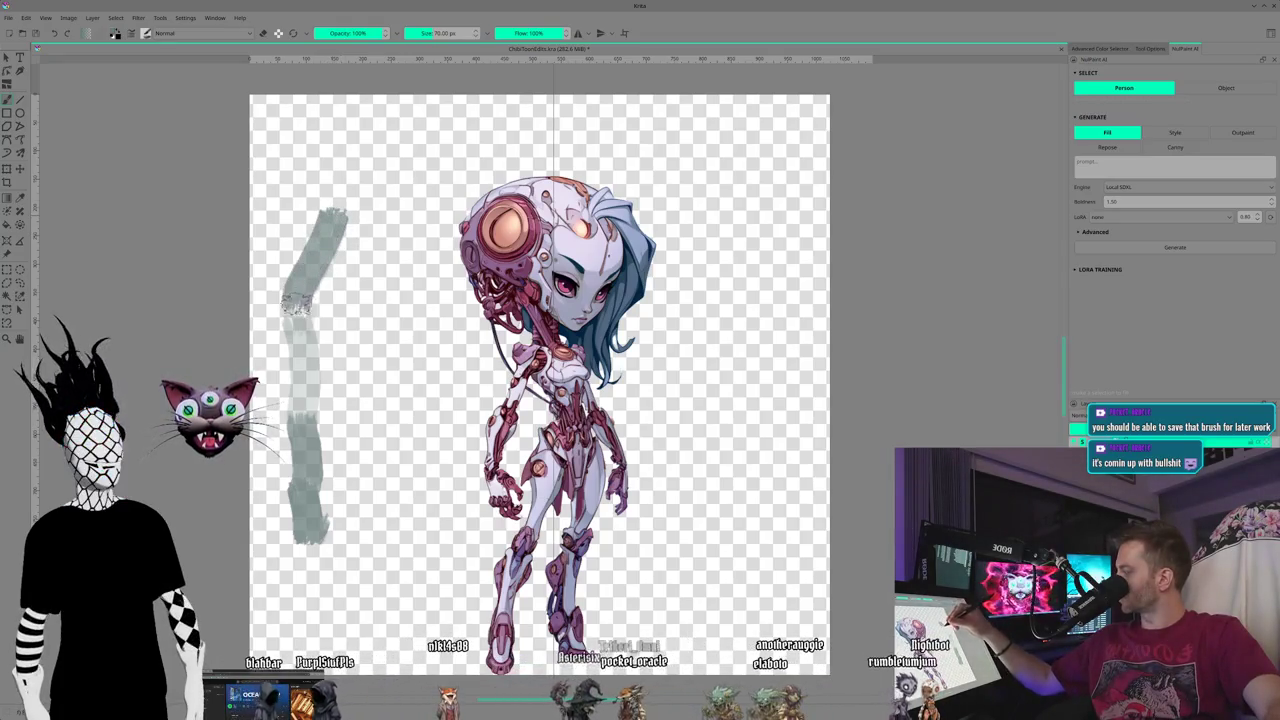
left_click_drag(302, 340, 305, 450)
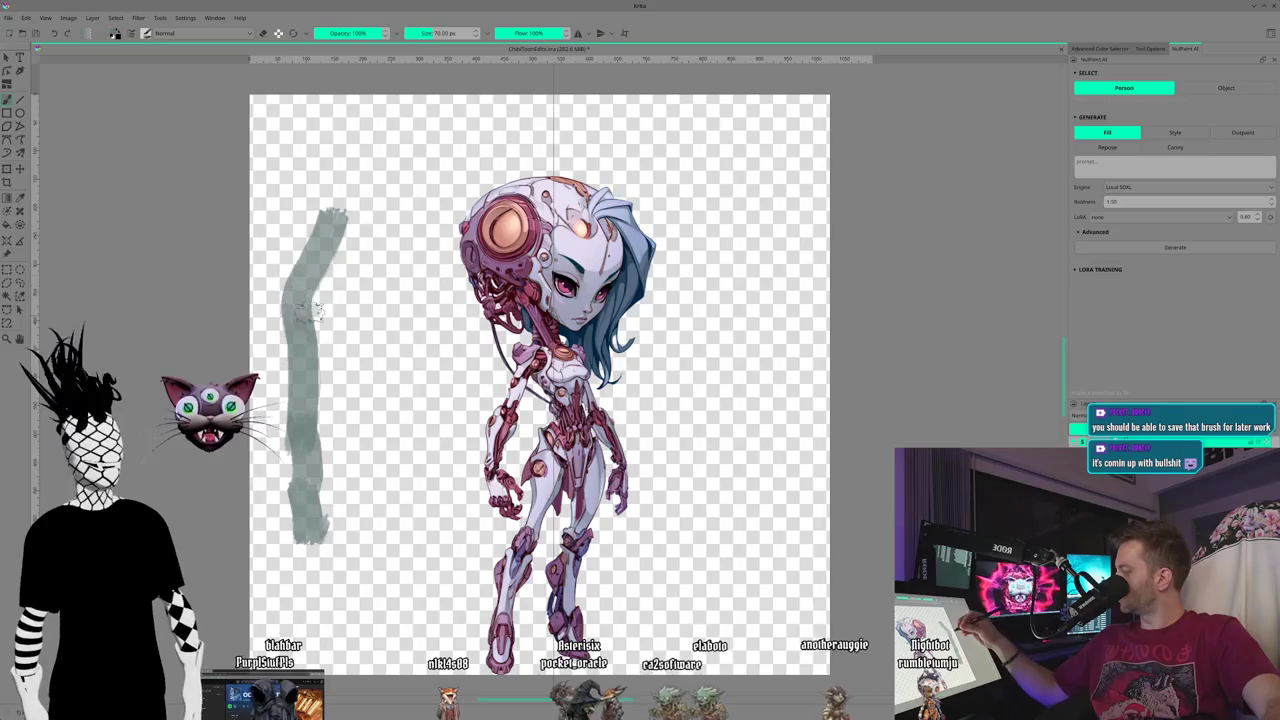
mouse_move(303, 187)
left_mouse_down()
mouse_move(334, 300)
mouse_move(300, 425)
left_mouse_up()
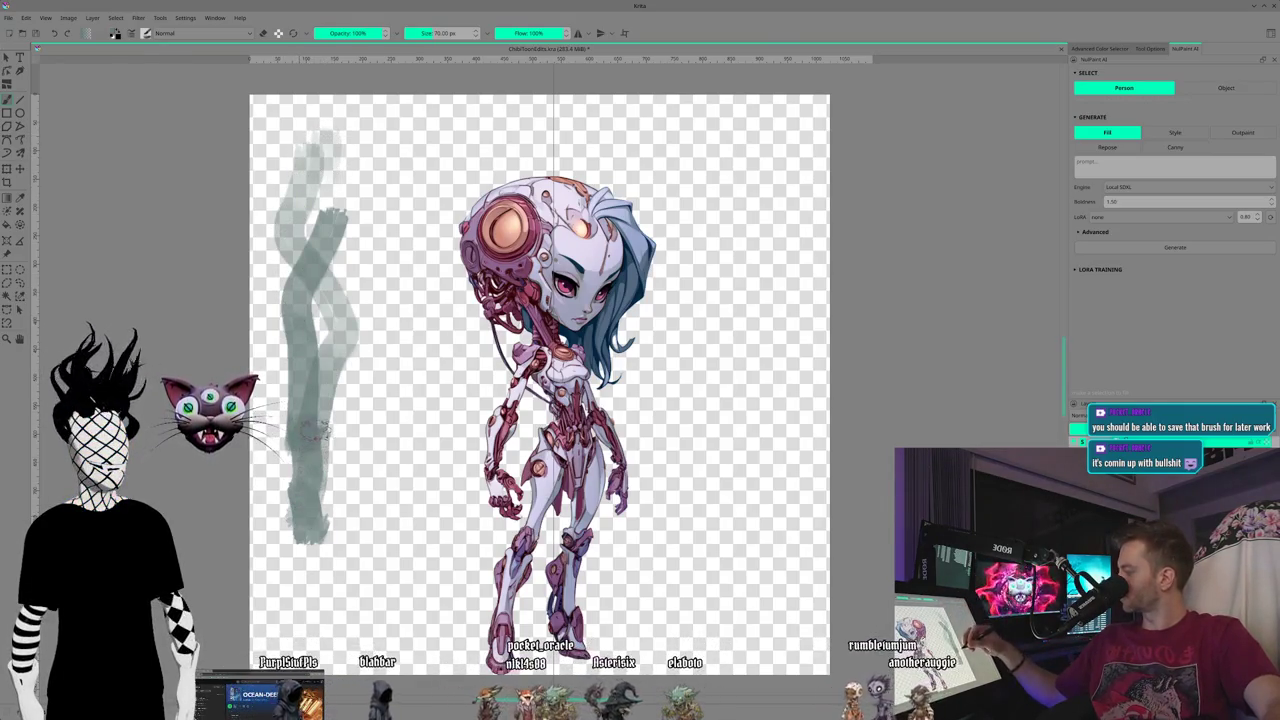
left_click_drag(350, 283, 362, 208)
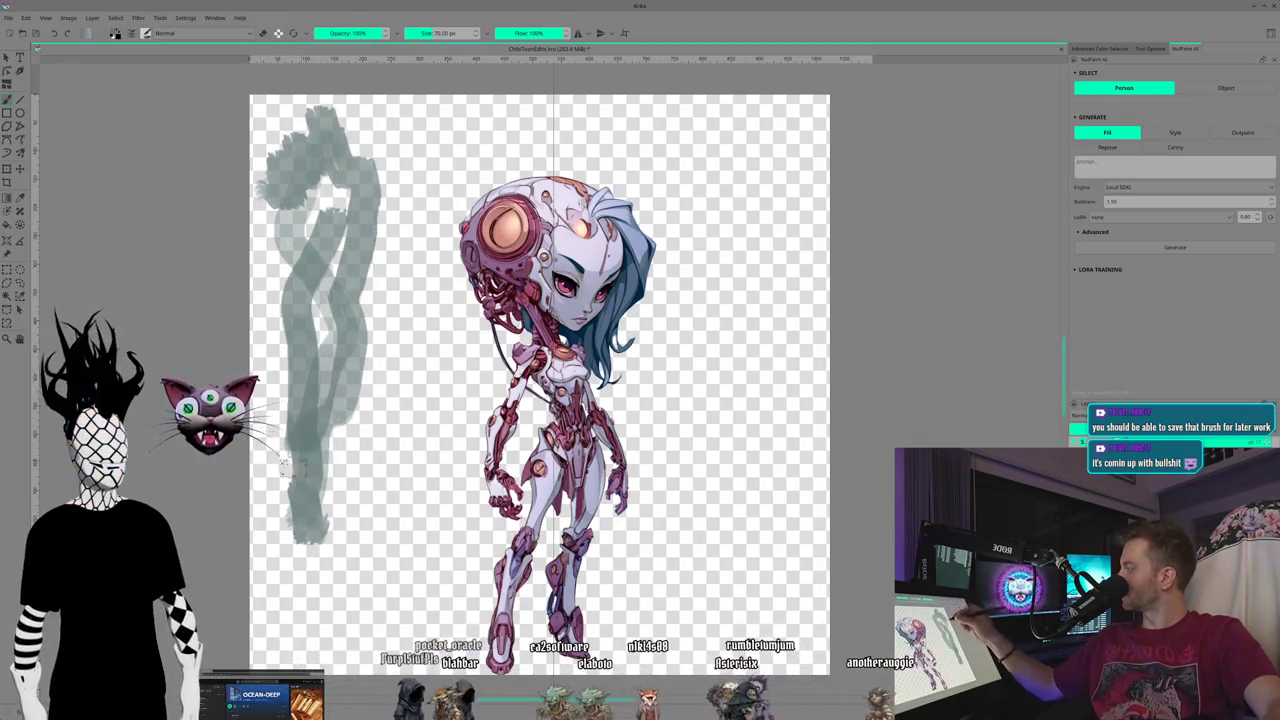
- Pick a different brush preset, scribble several test strokes, then undo the recent ones
key("F6")
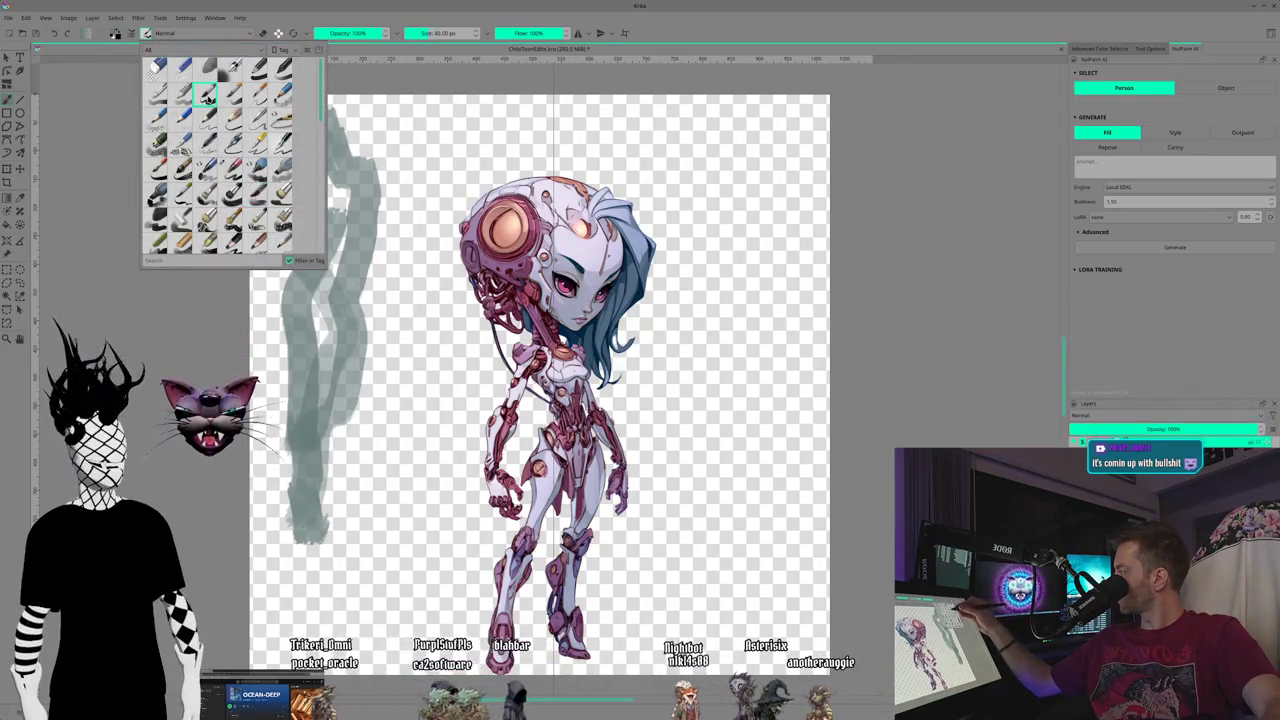
left_click(331, 407)
left_click_drag(325, 110, 262, 195)
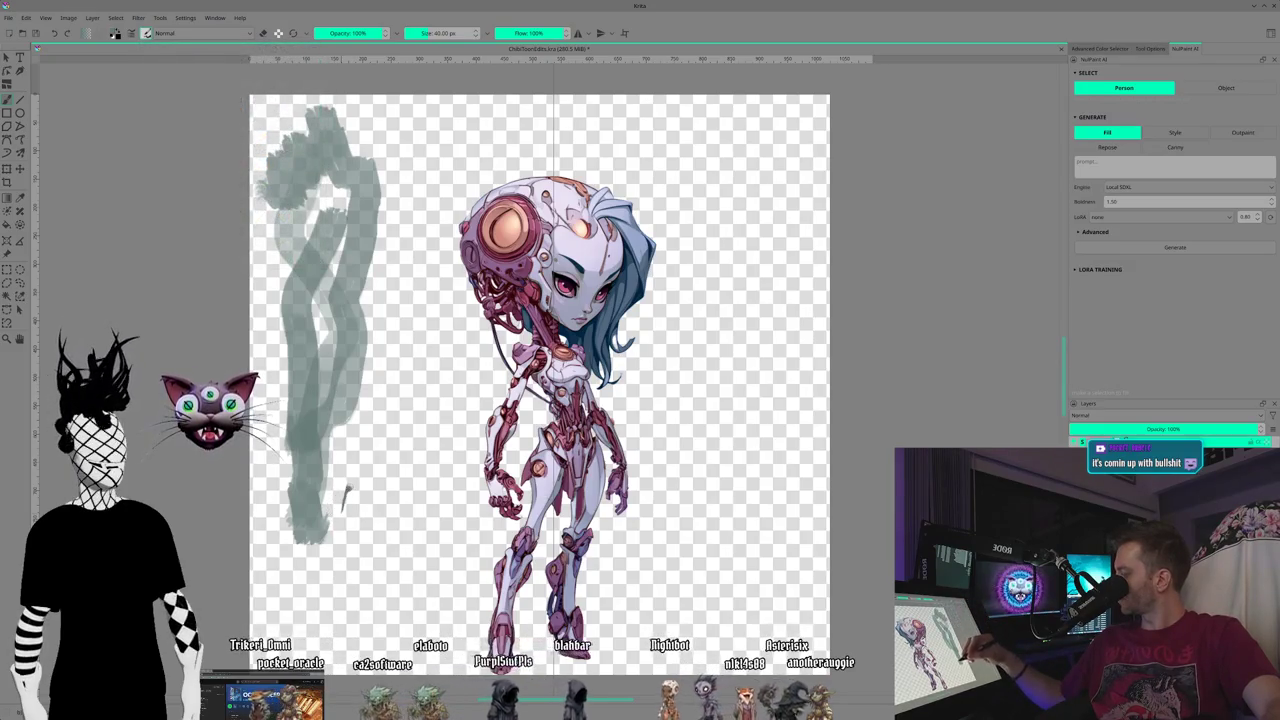
left_click_drag(357, 465, 402, 148)
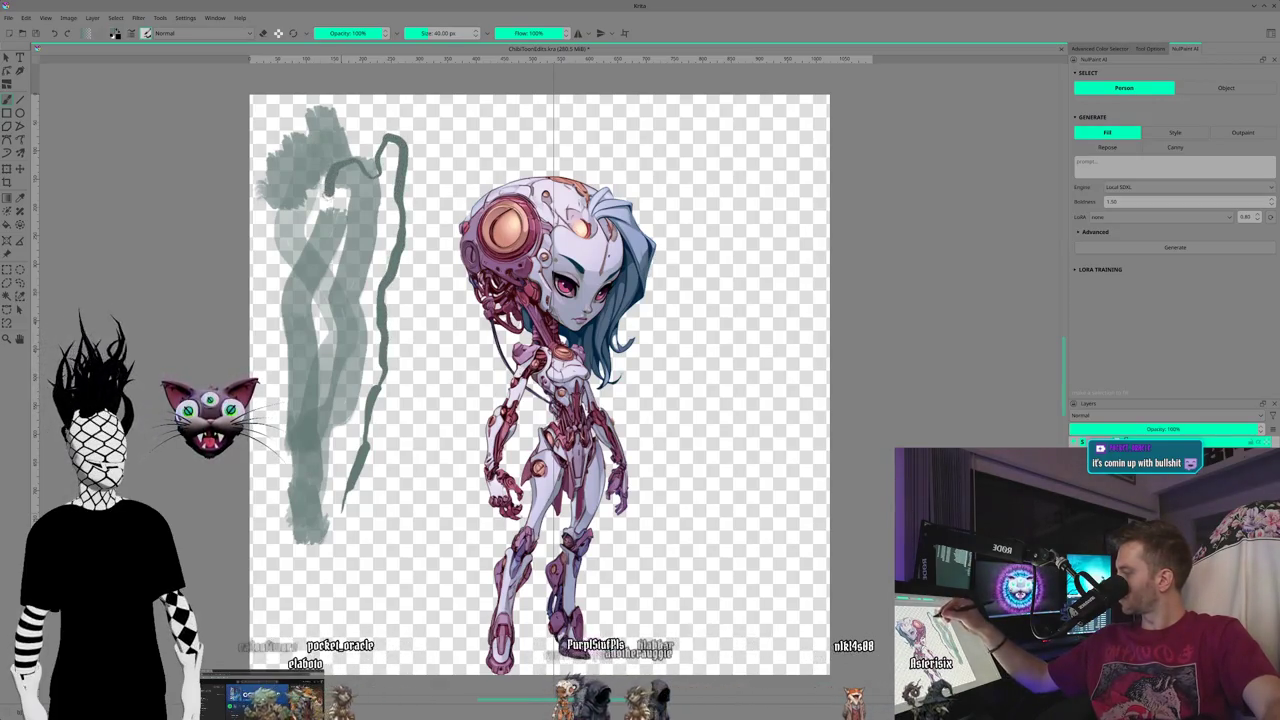
left_click_drag(378, 168, 265, 325)
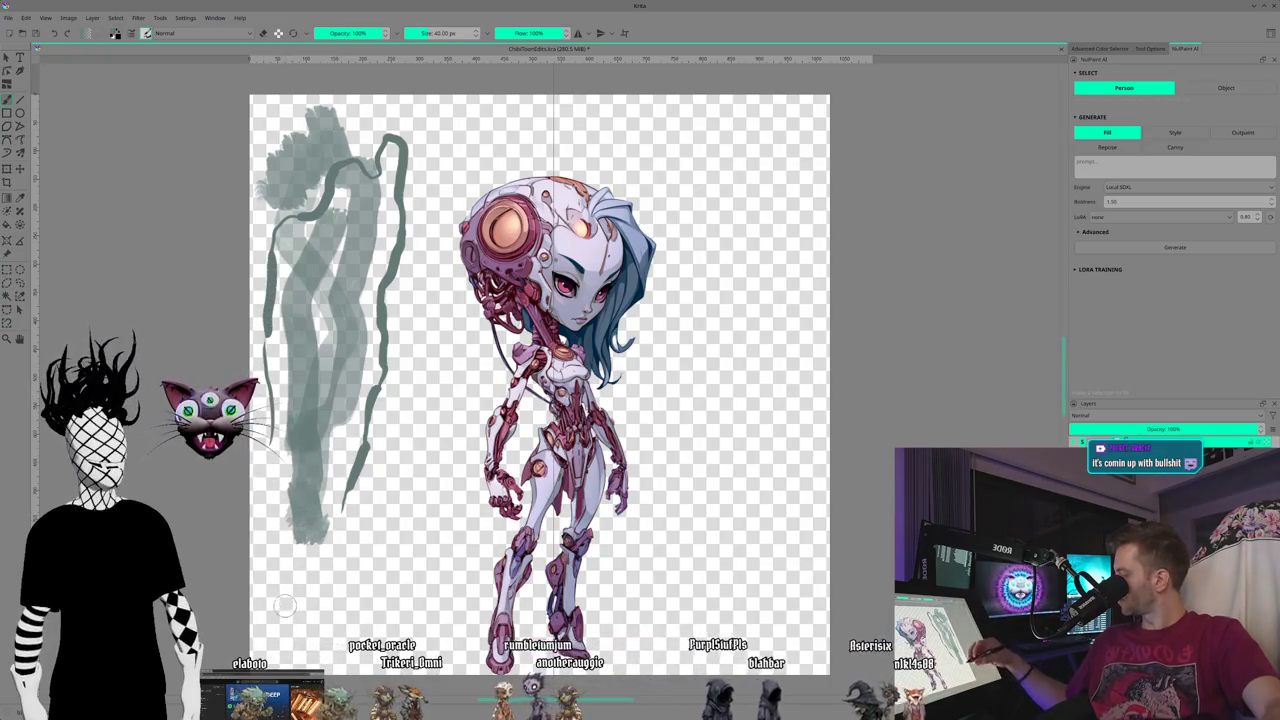
left_click_drag(287, 603, 336, 570)
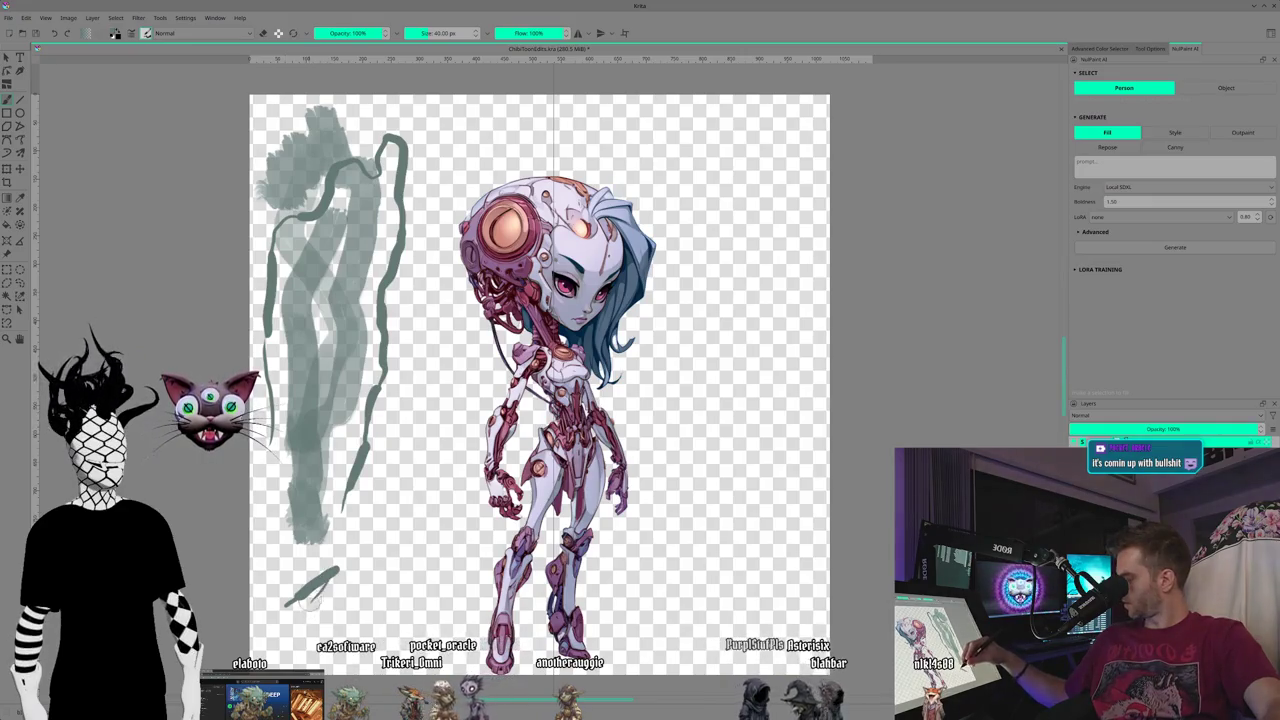
left_click_drag(286, 584, 283, 564)
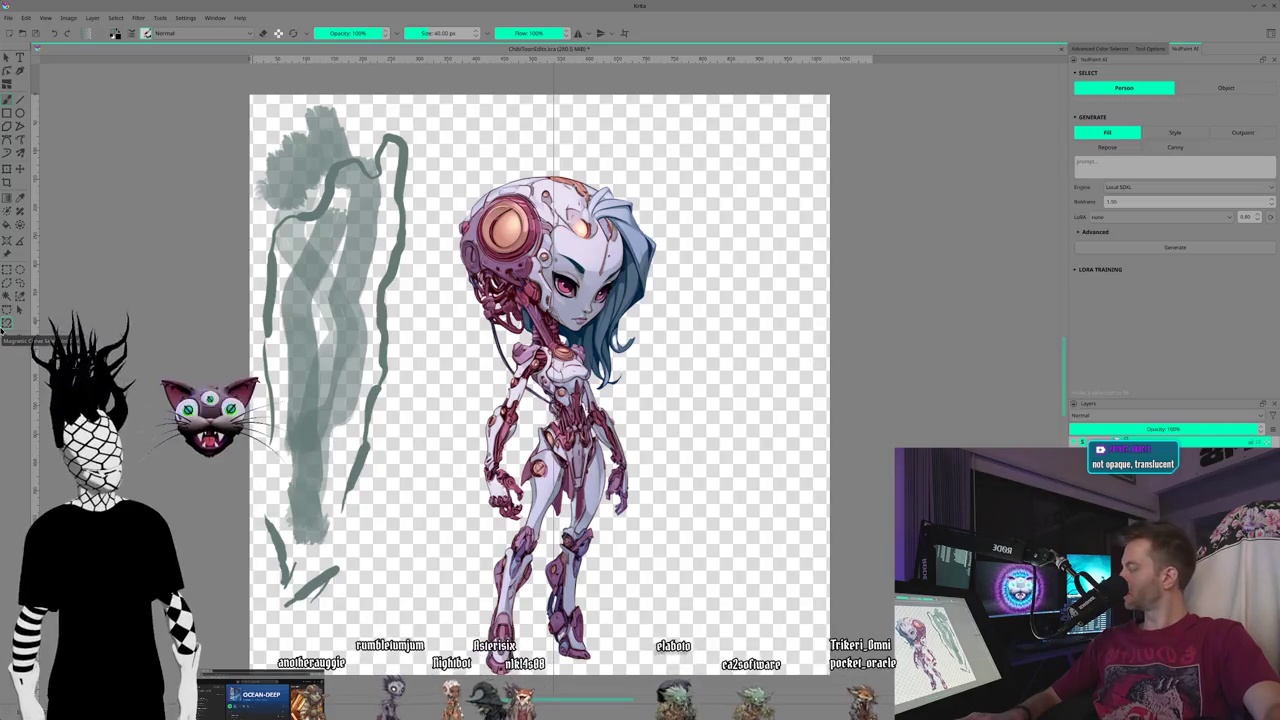
key("ctrl+z")
key("ctrl+z")
key("ctrl+z")
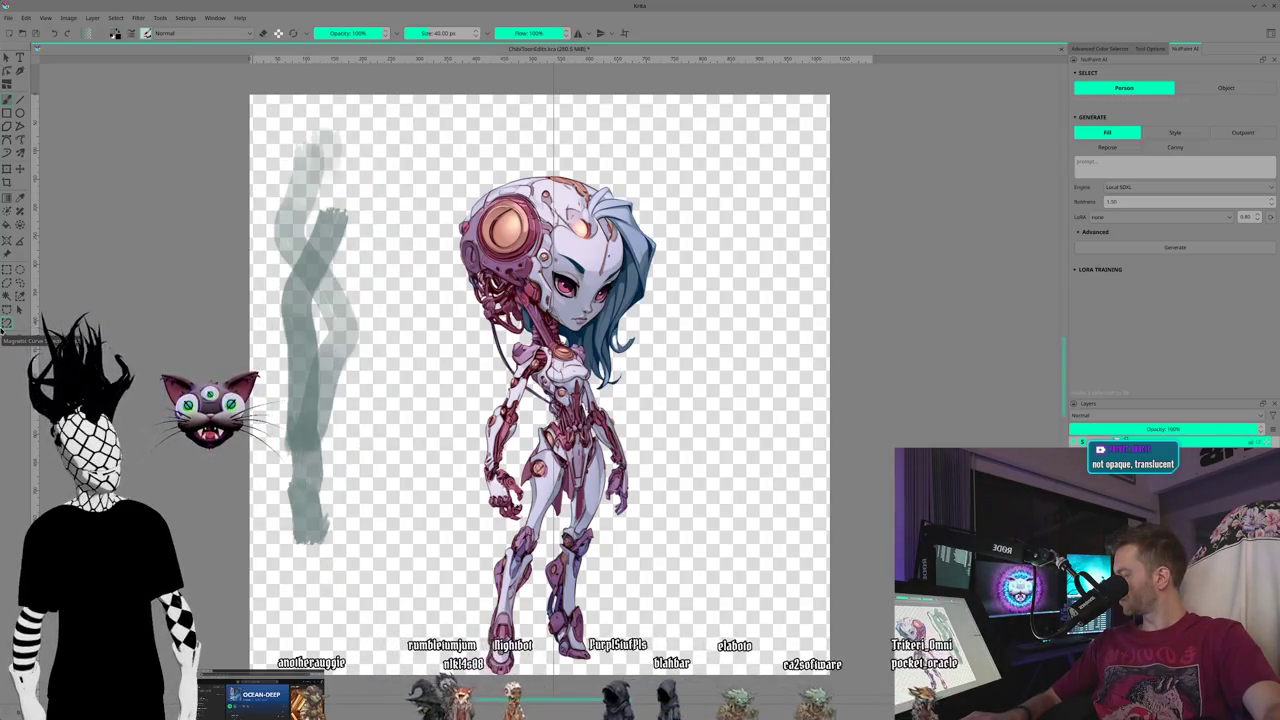
key("ctrl+z")
key("ctrl+z")
key("ctrl+z")
key("ctrl+z")
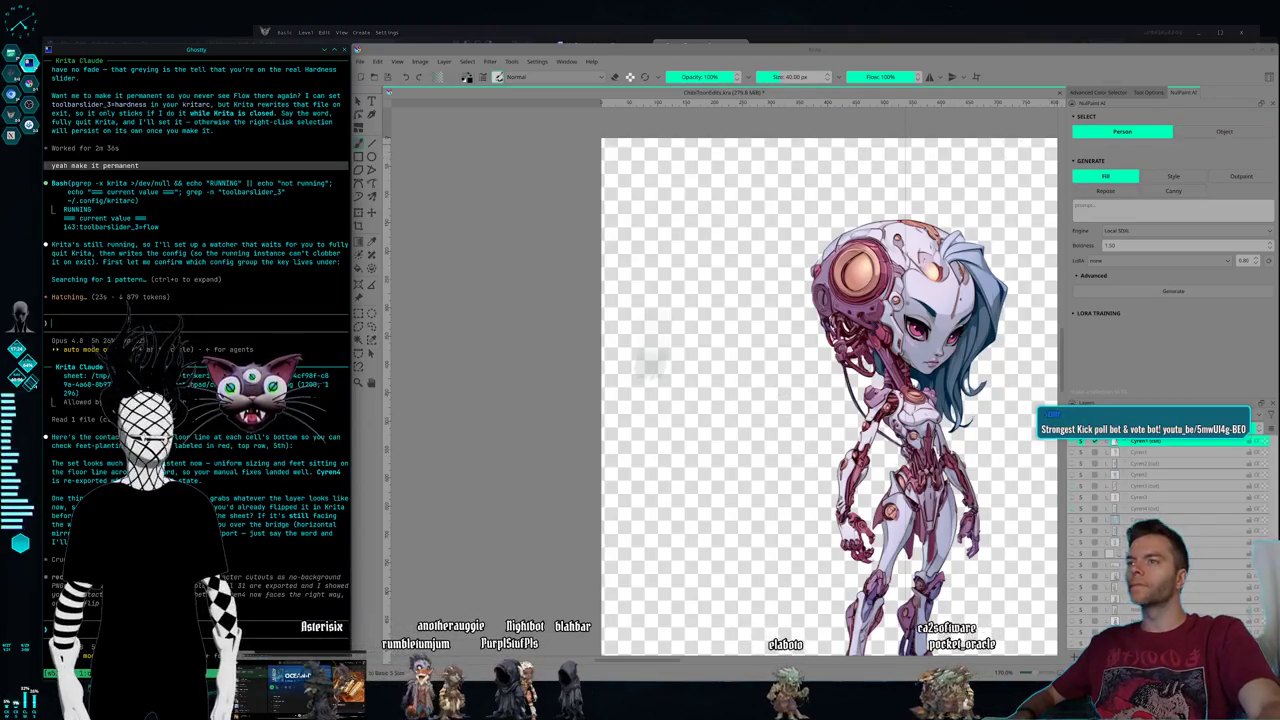
- Close Krita saving the document, and tell the assistant 'i just closed krita'
left_click(1265, 40)
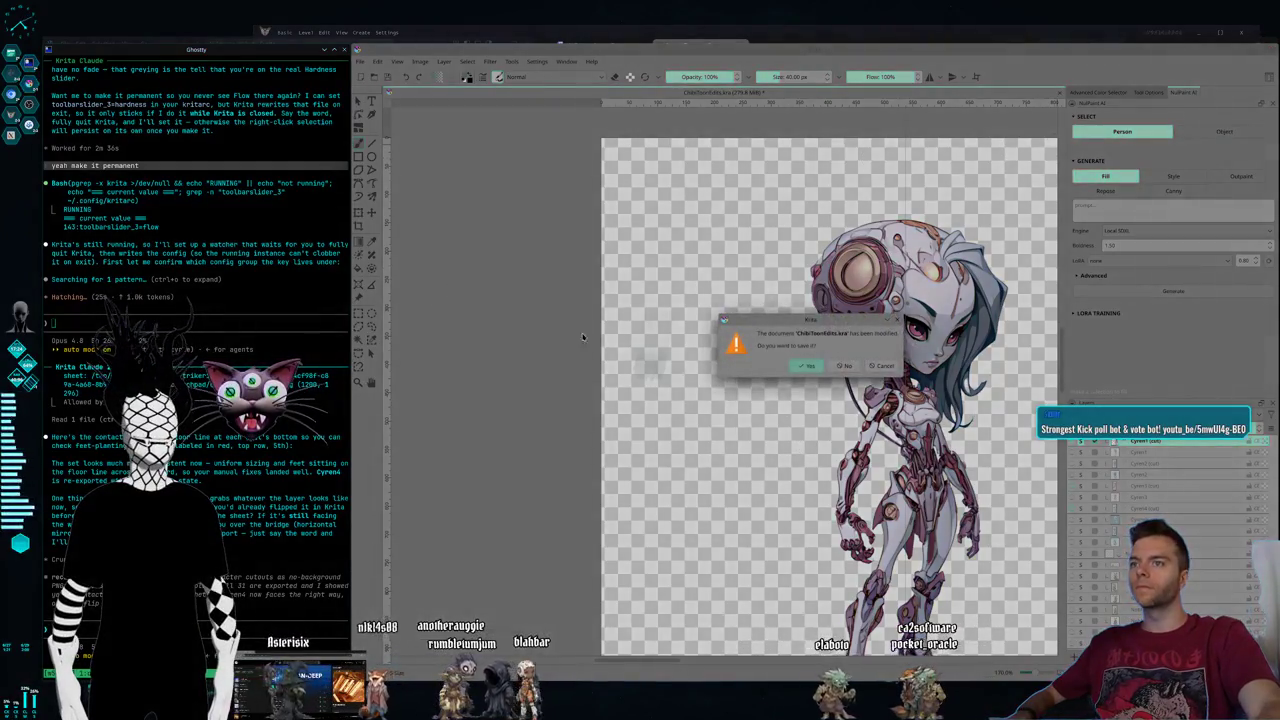
left_click(806, 365)
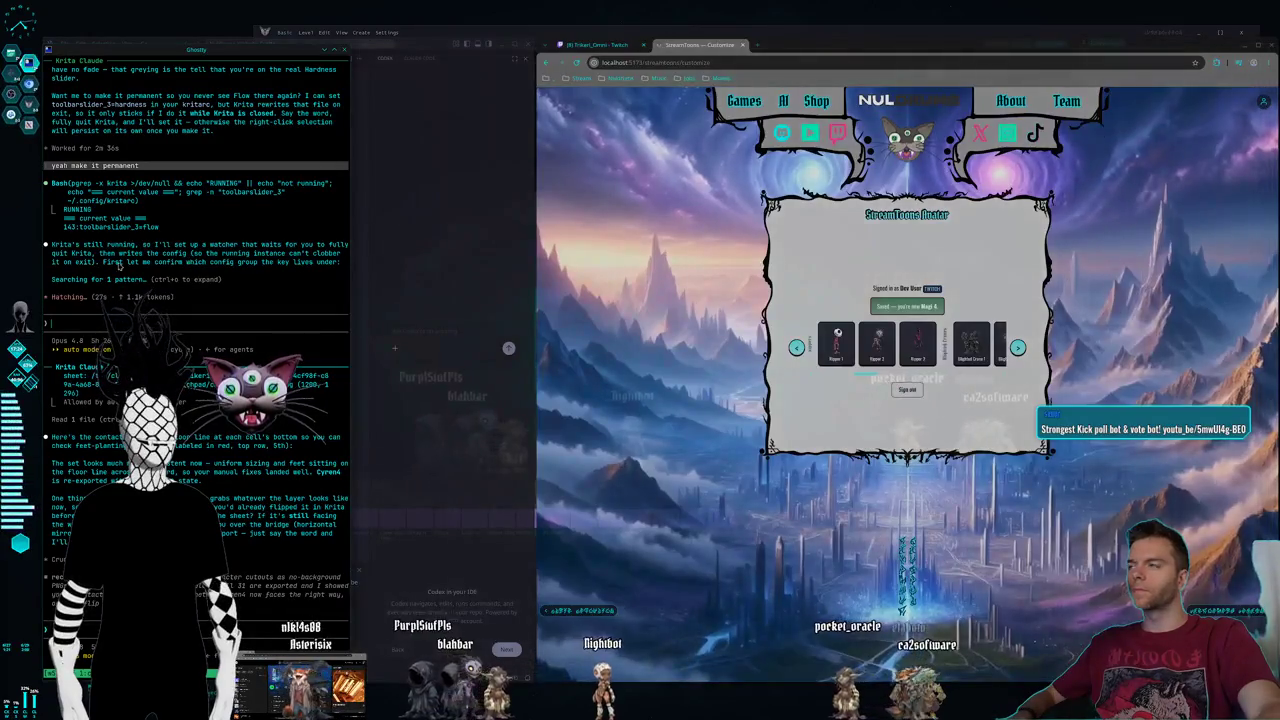
type("i j")
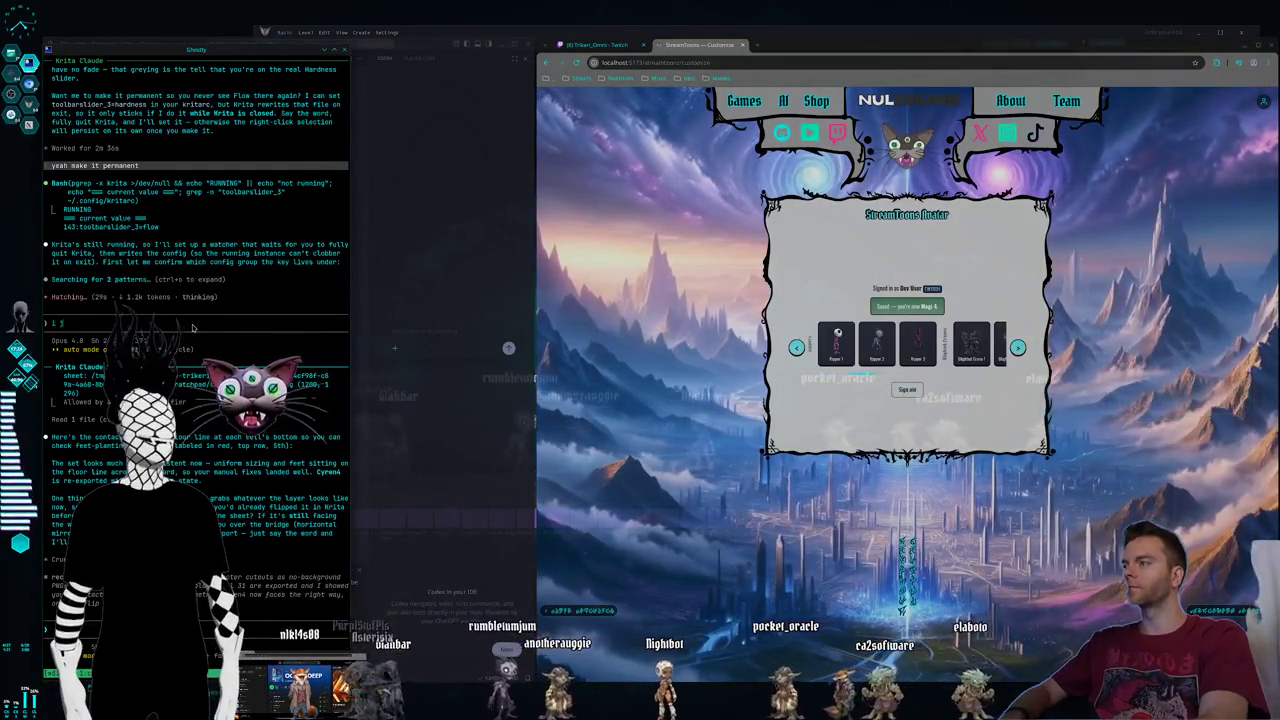
type("ust closed kr")
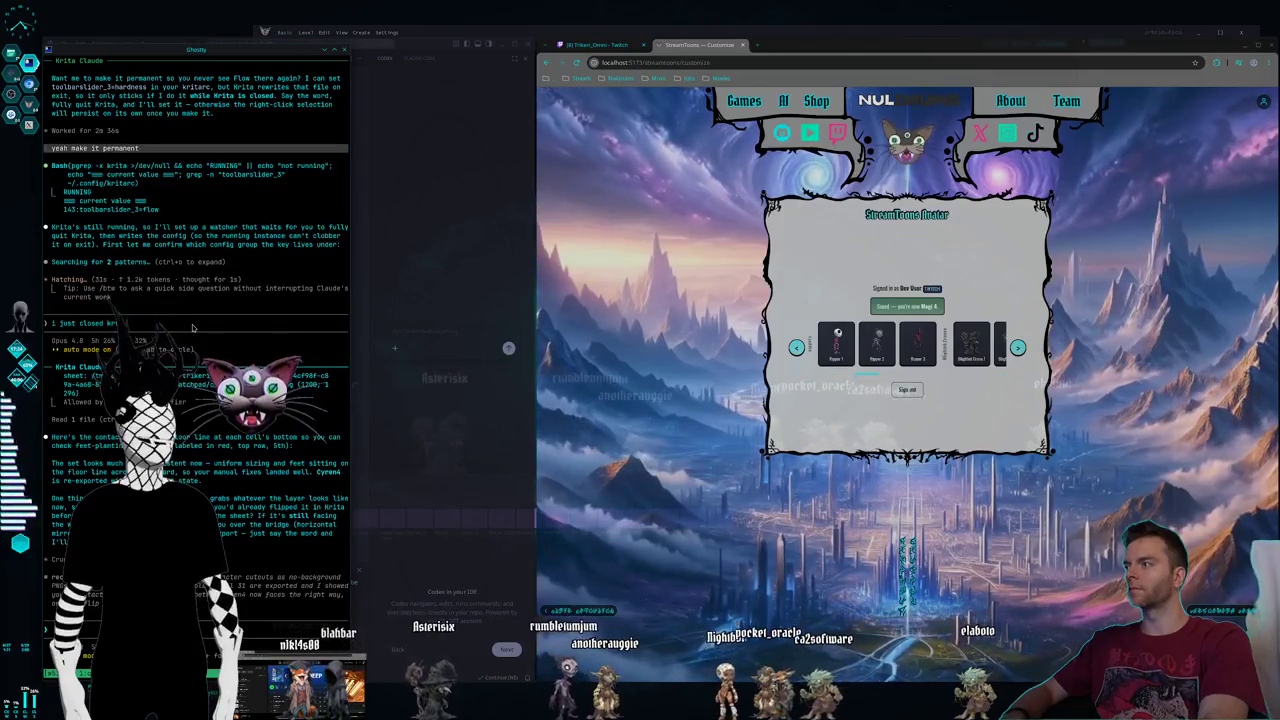
type("ita")
key("Return")
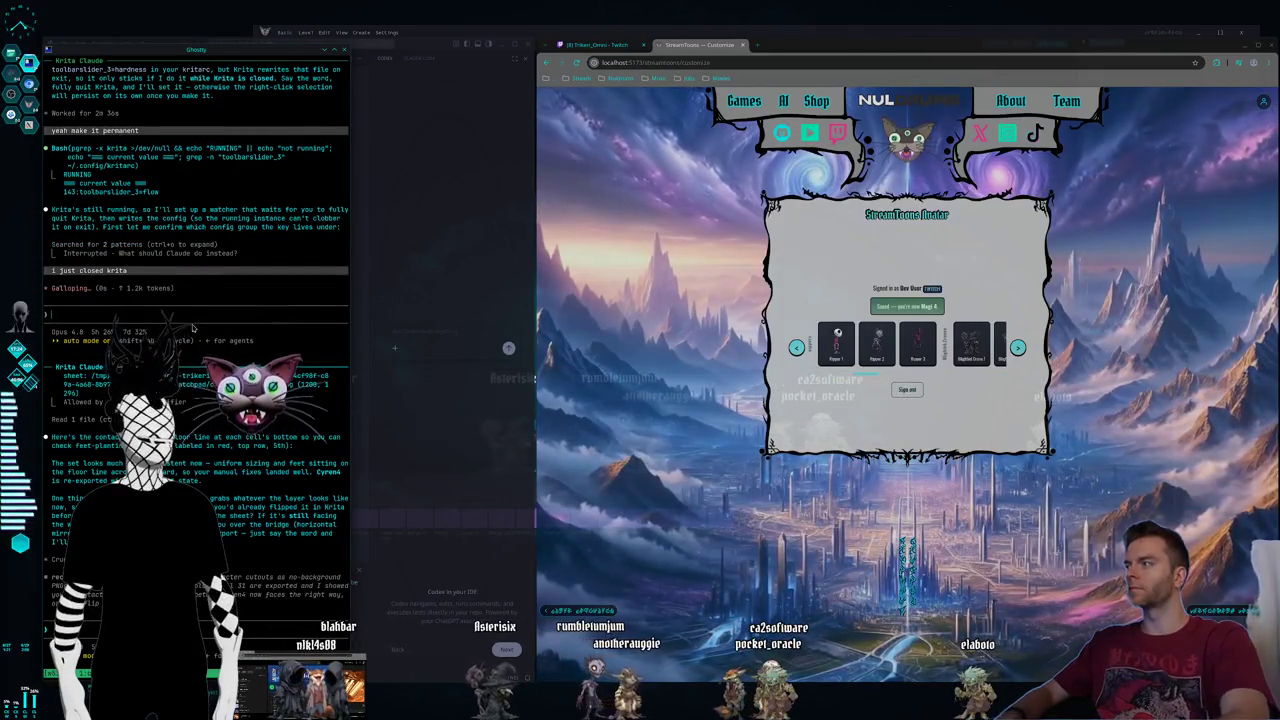
key("super+2")
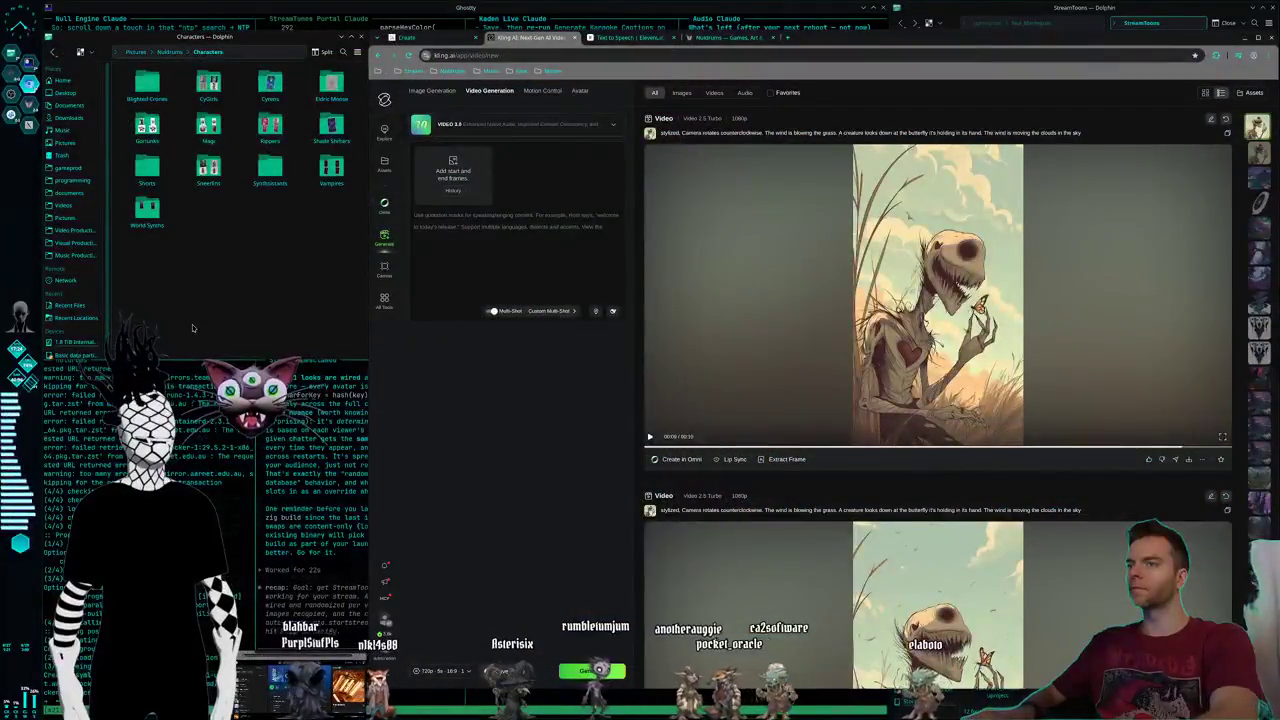
- Switch from the Kling AI page to the tiled Ghostty terminal workspace
key("super+1")
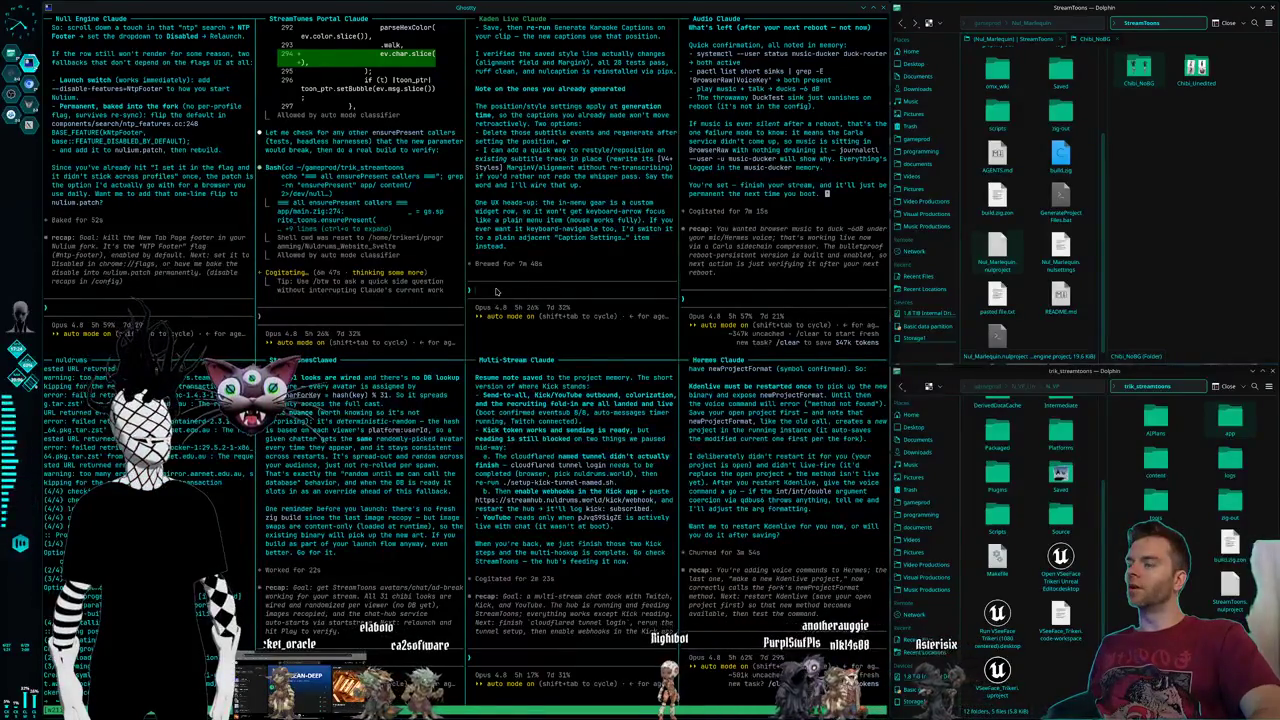
type("yeah we need to be able to restyle and reposition existing ones for sure")
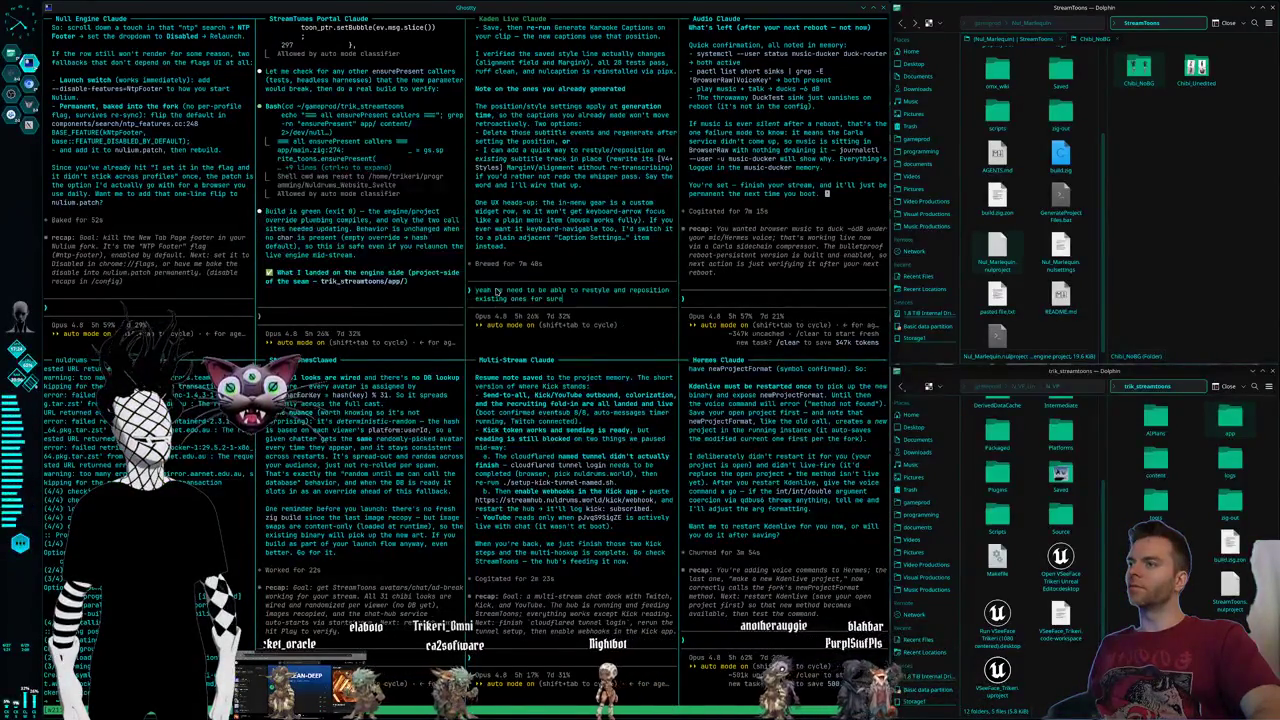
key("Return")
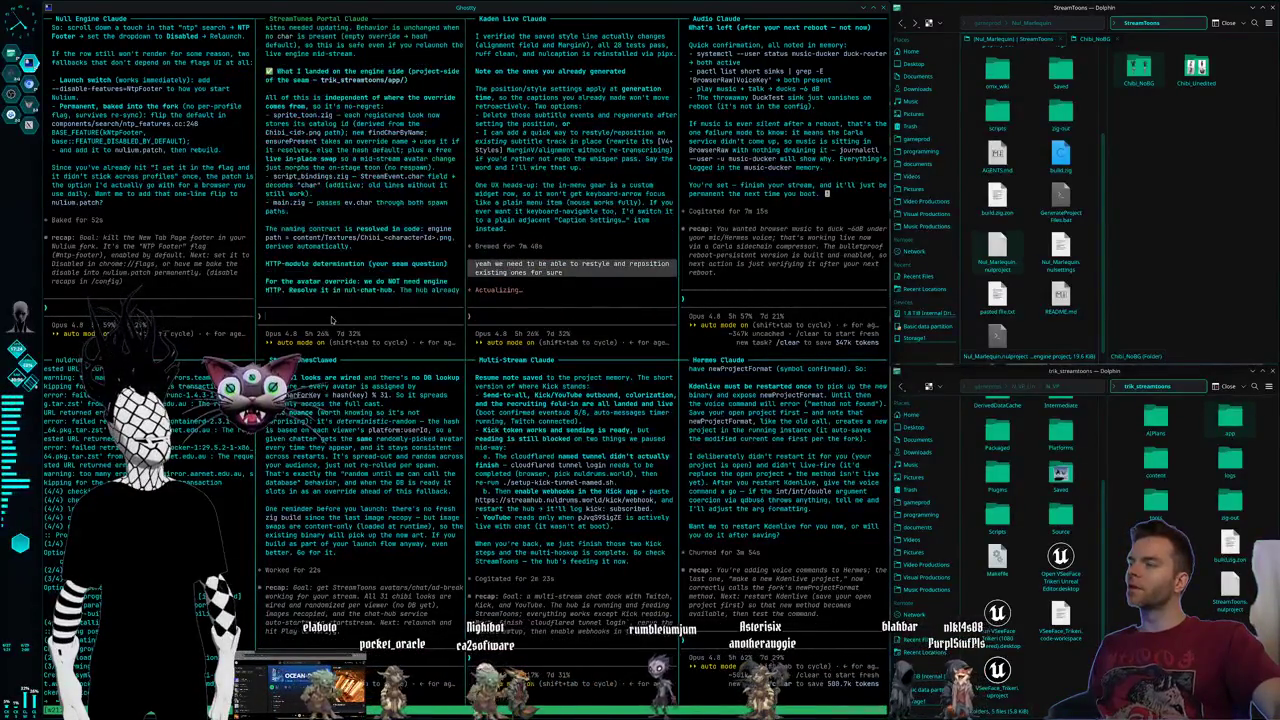
key("super+2")
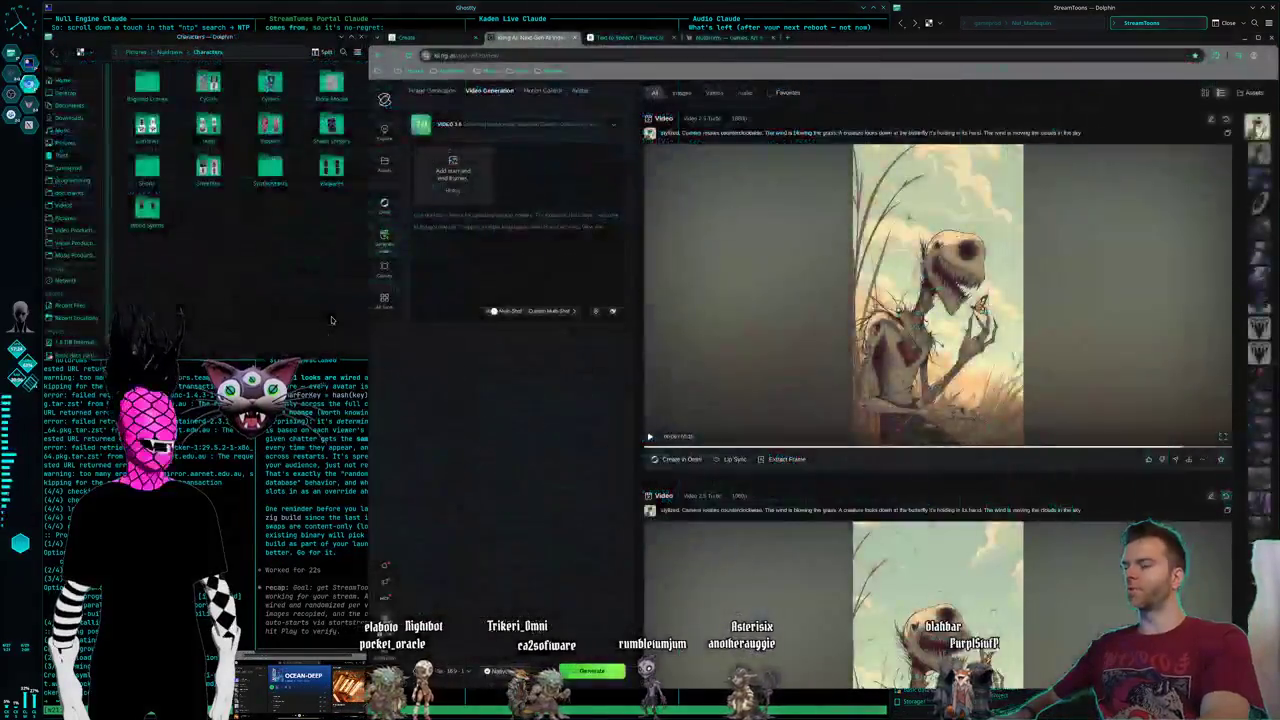
key("super+3")
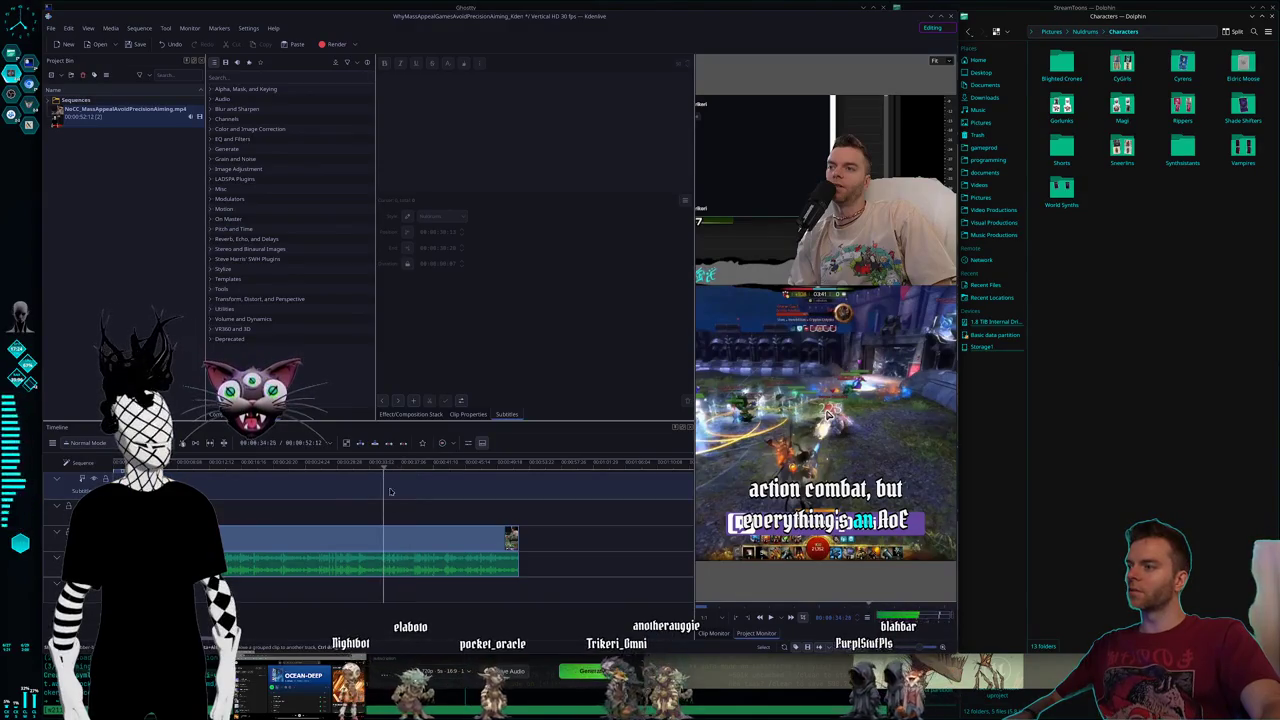
- Check the timeline clip's menu, then close the Kdenlive project without saving its changes
right_click(420, 567)
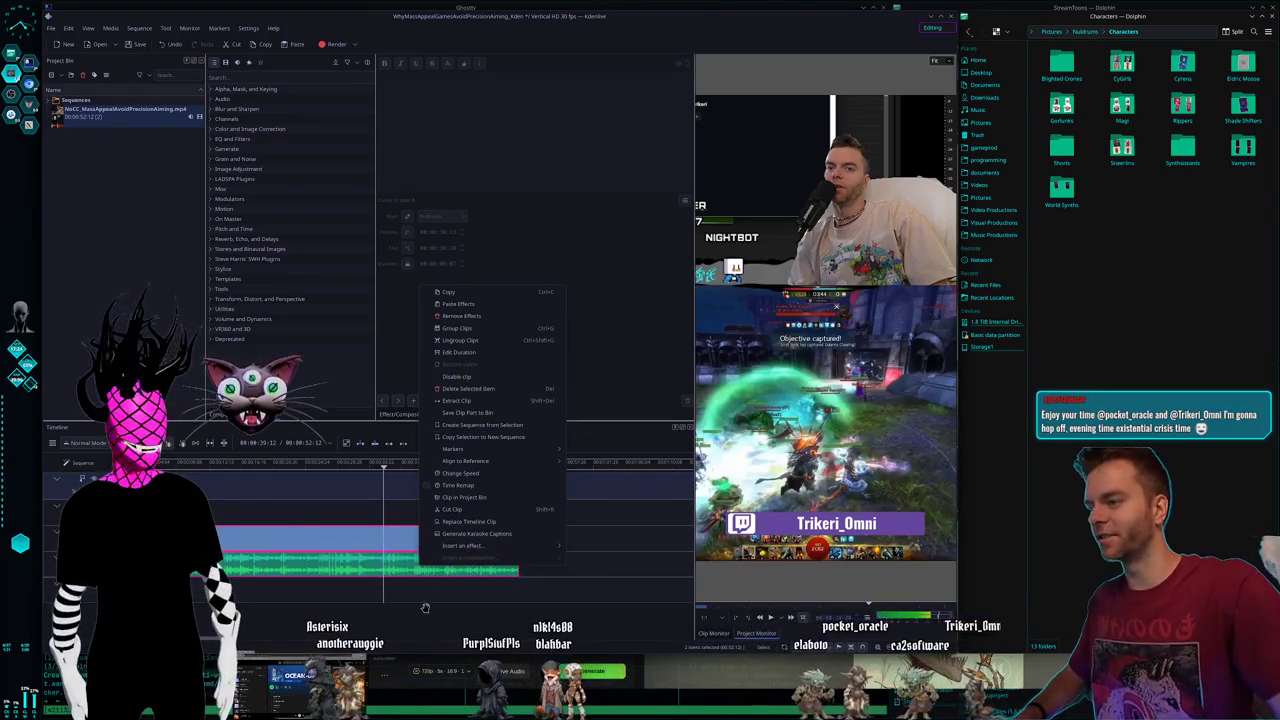
left_click(604, 513)
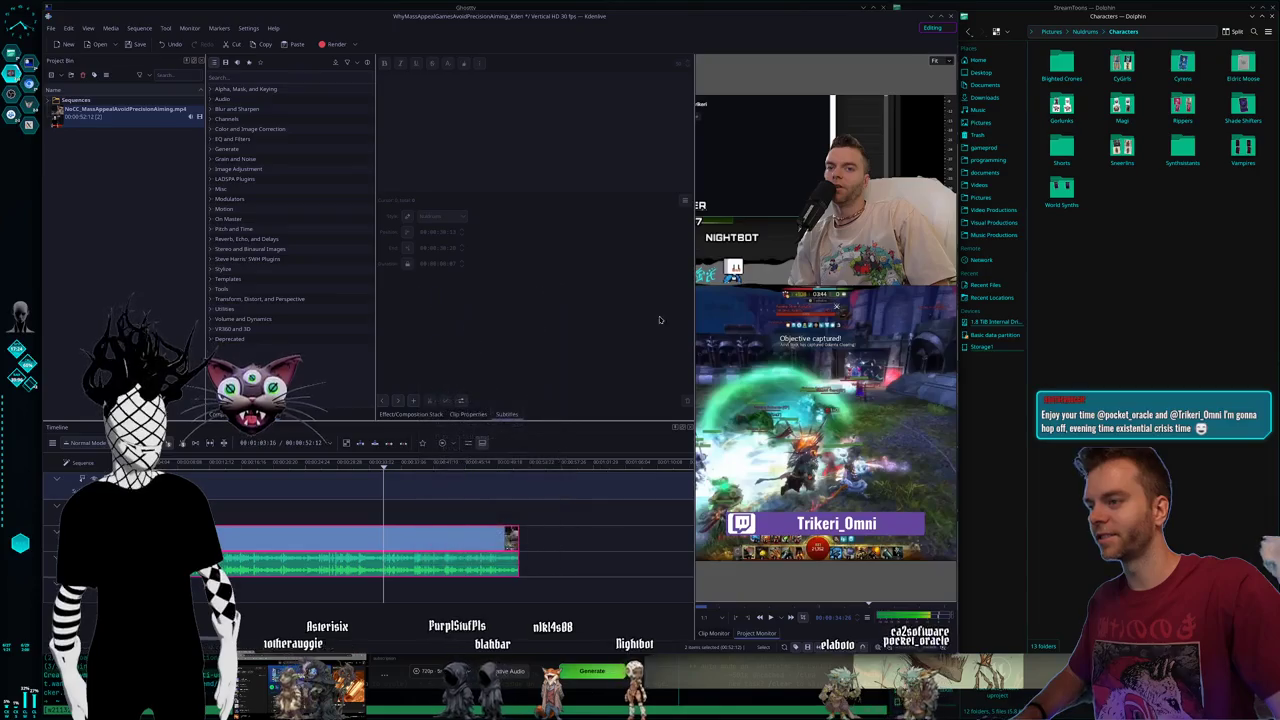
left_click(950, 17)
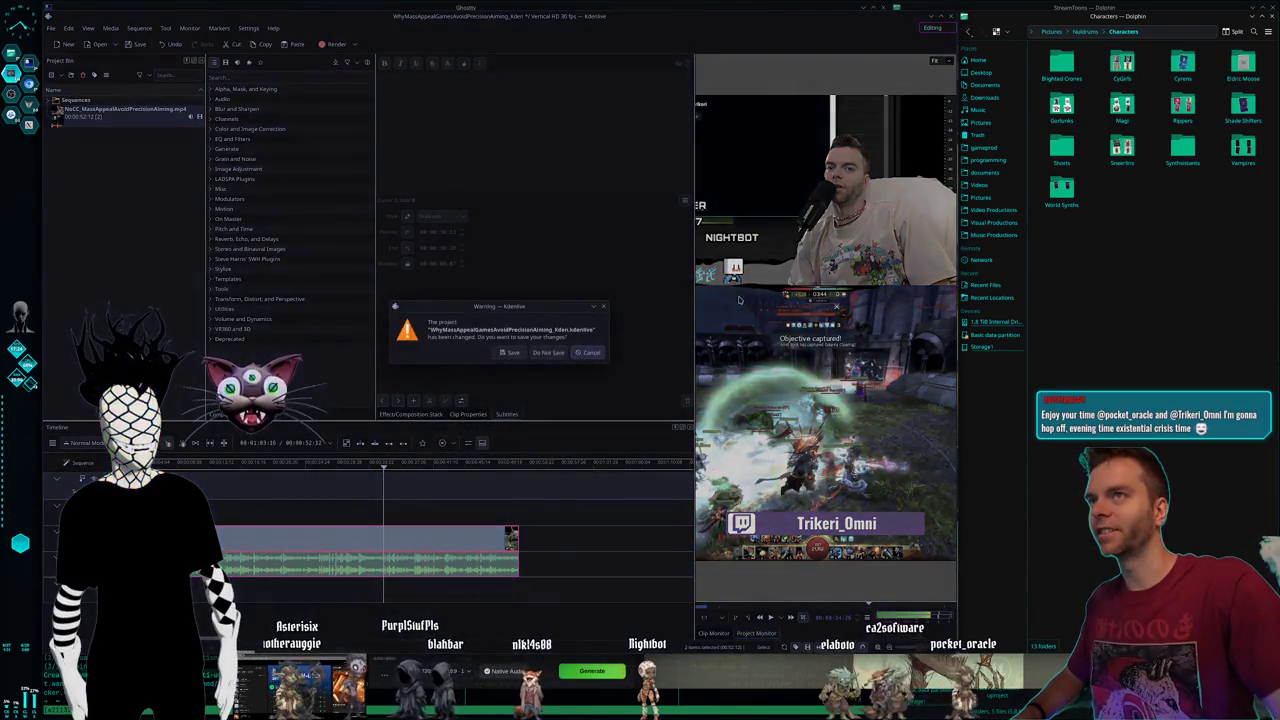
left_click(520, 354)
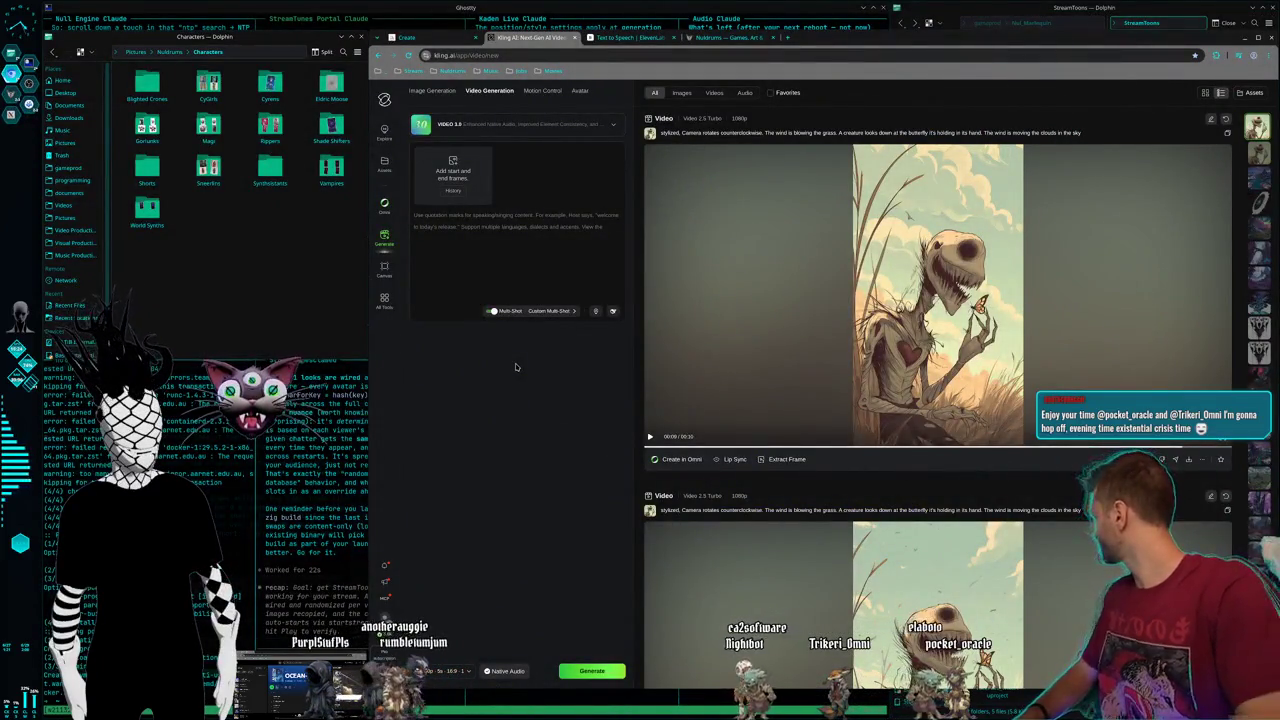
- Return to the tiled Ghostty terminal sessions on desktop 1
key("super+1")
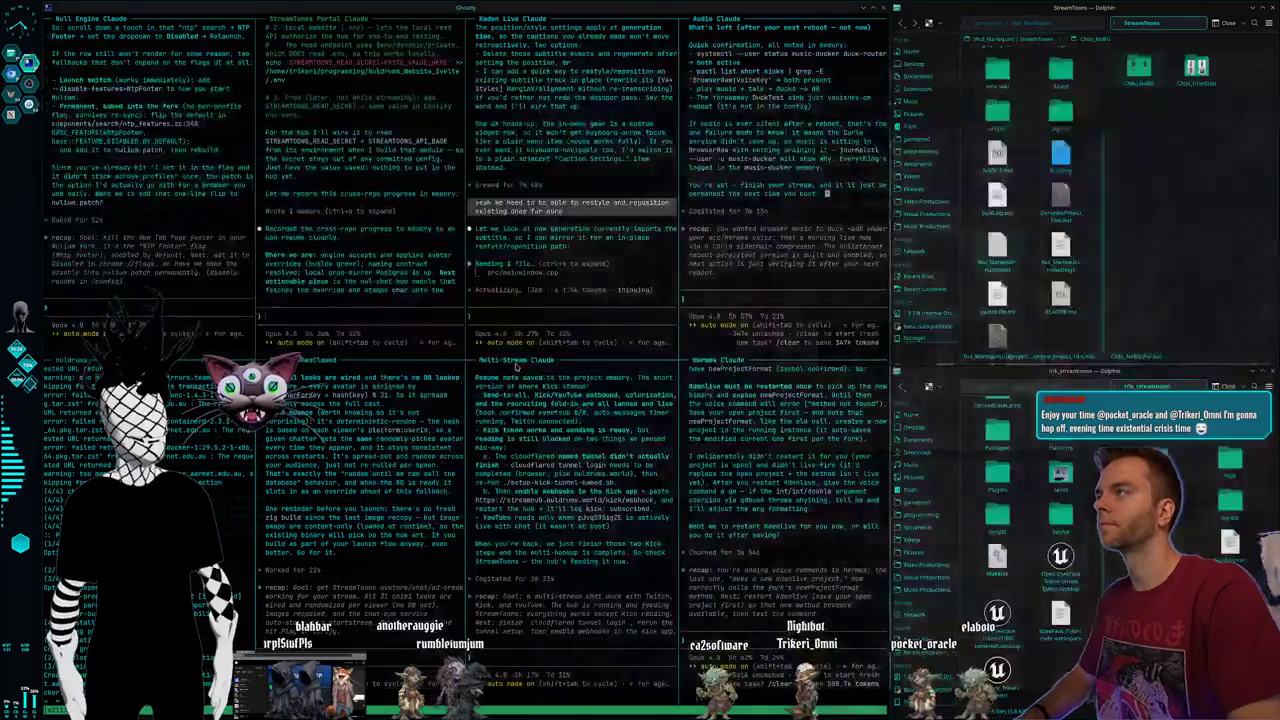
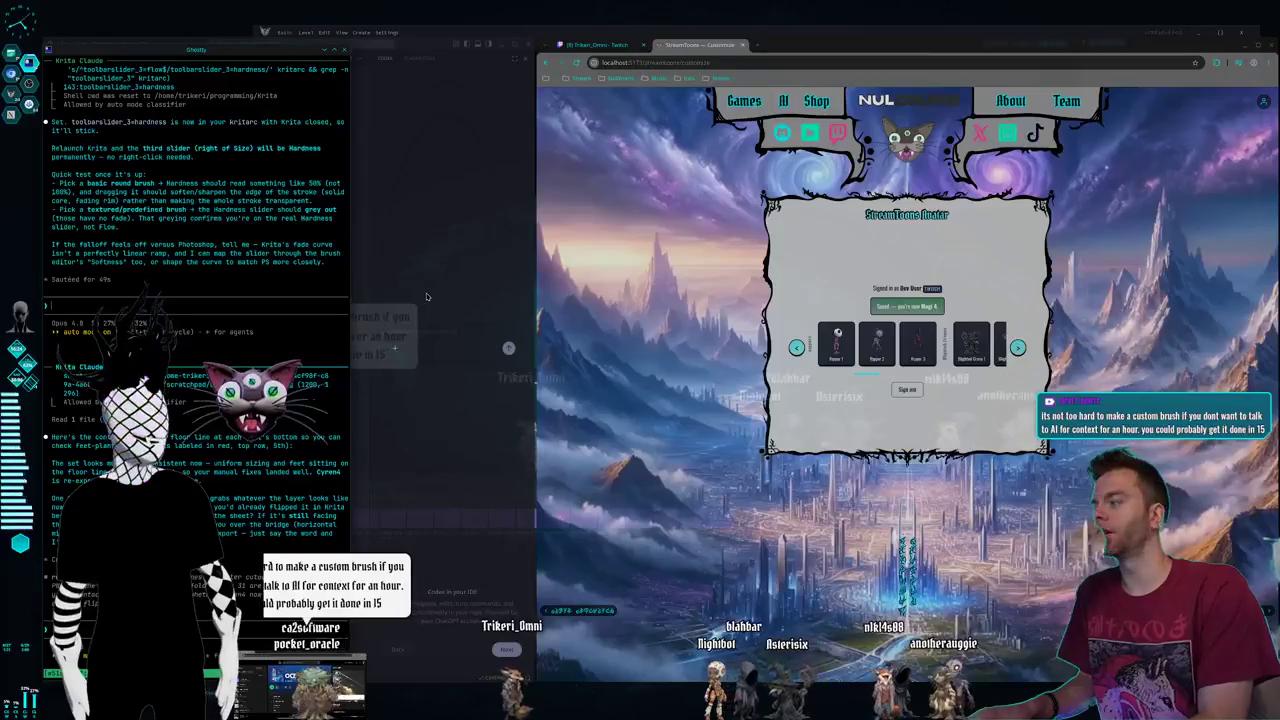
- Switch desktops and launch Krita through a KRunner search for 'krita'
key("ctrl+F2")
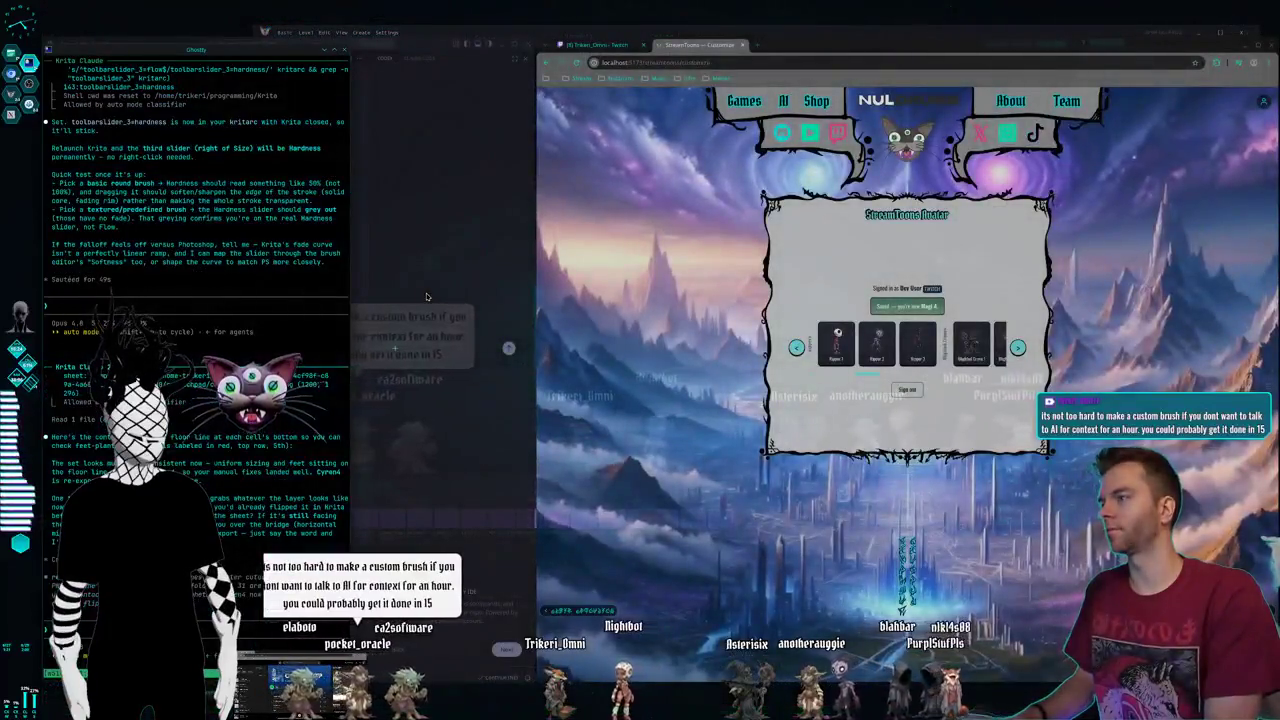
key("alt+space")
type("krita")
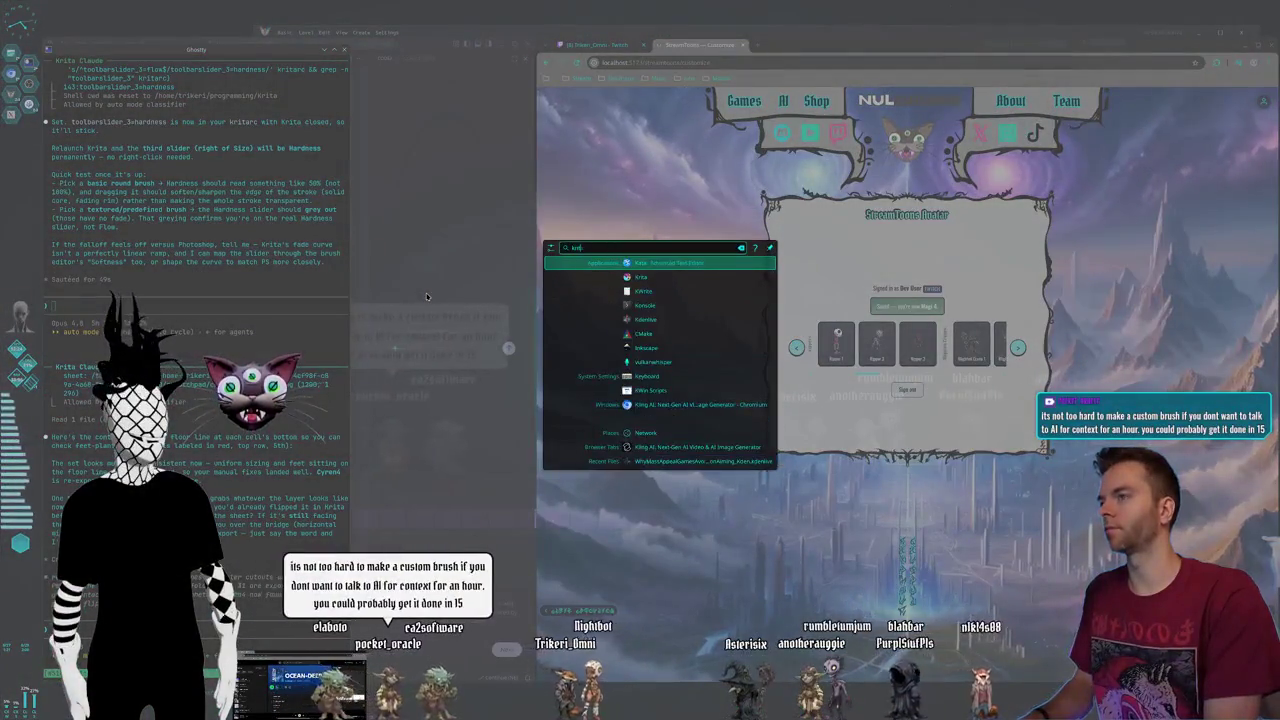
key("Return")
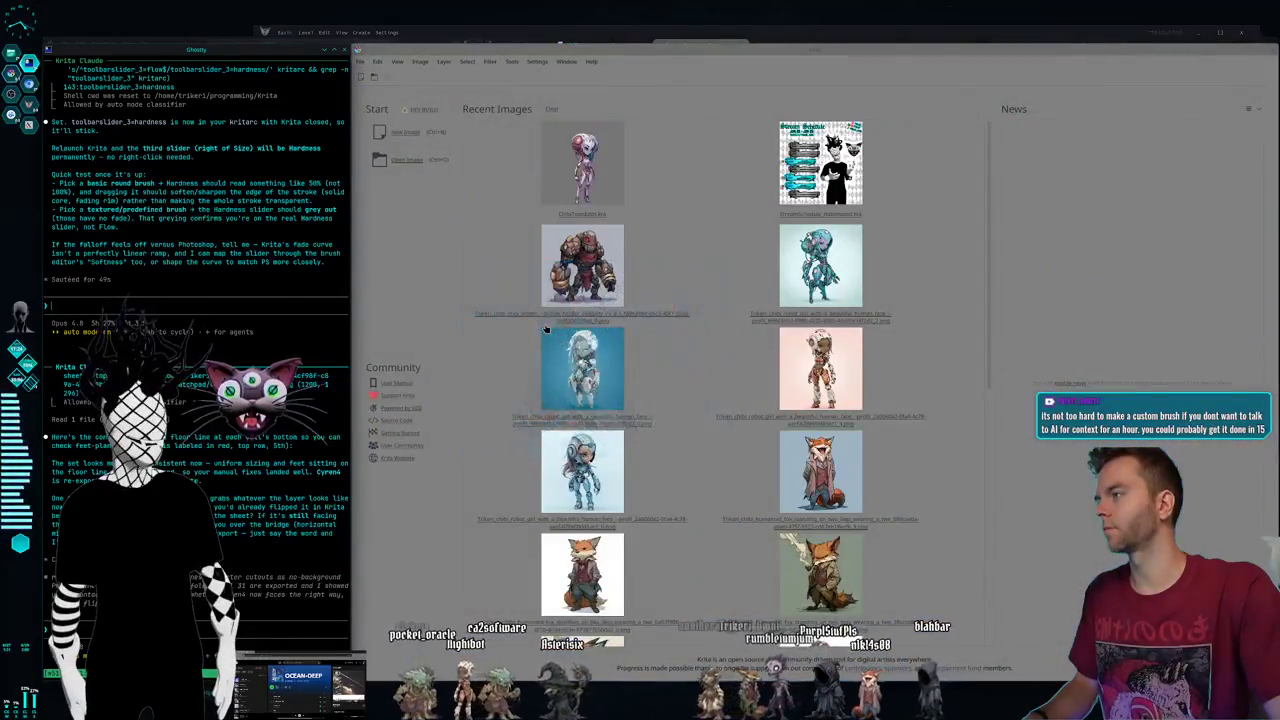
- Open the cyborg girl image, pick a brush preset, and paint two test strokes left of her
left_click(585, 150)
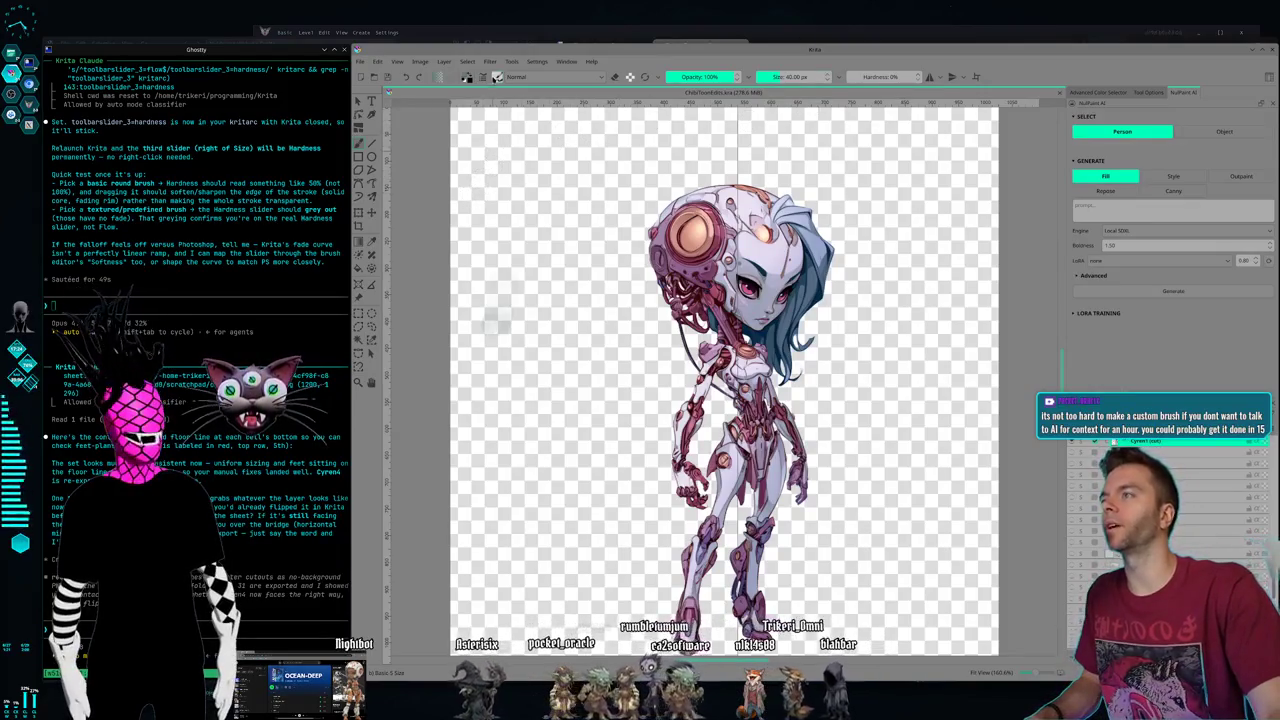
left_click(483, 80)
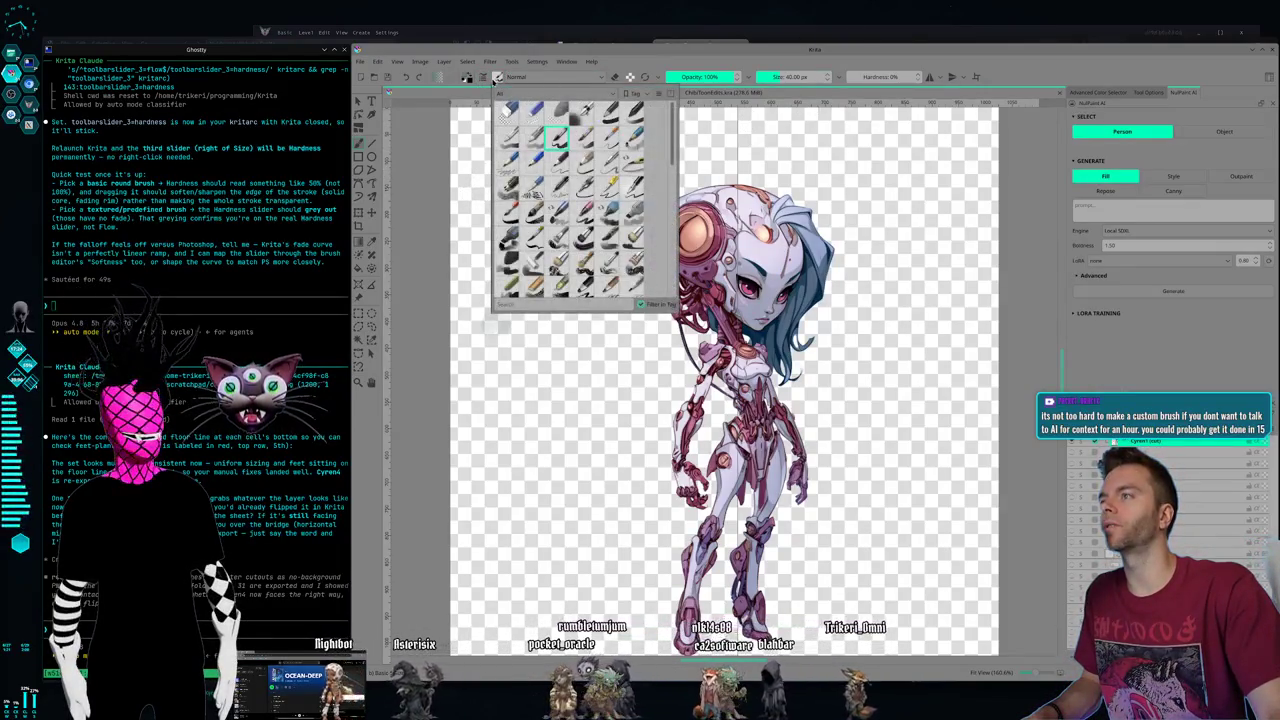
left_click_drag(578, 150, 520, 258)
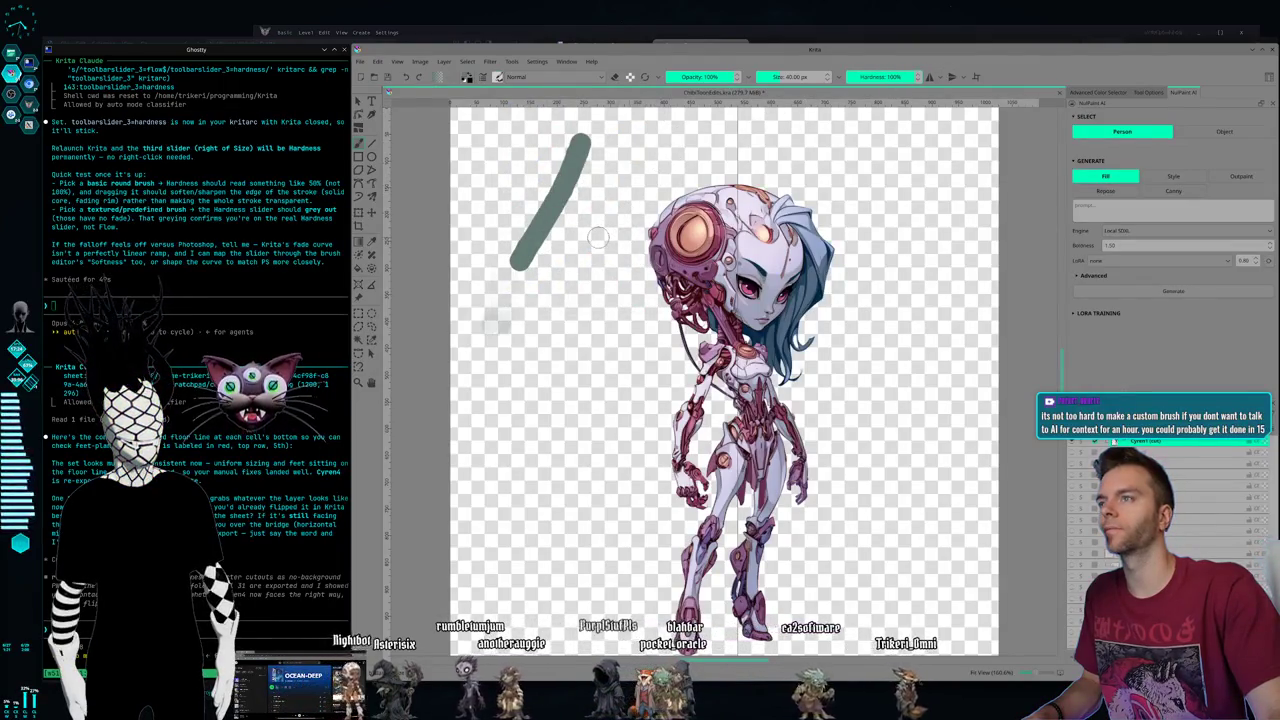
left_click_drag(597, 236, 520, 348)
- Paint more test strokes with Hardness lowered to 20%, then undo the last two
left_click_drag(875, 76, 860, 76)
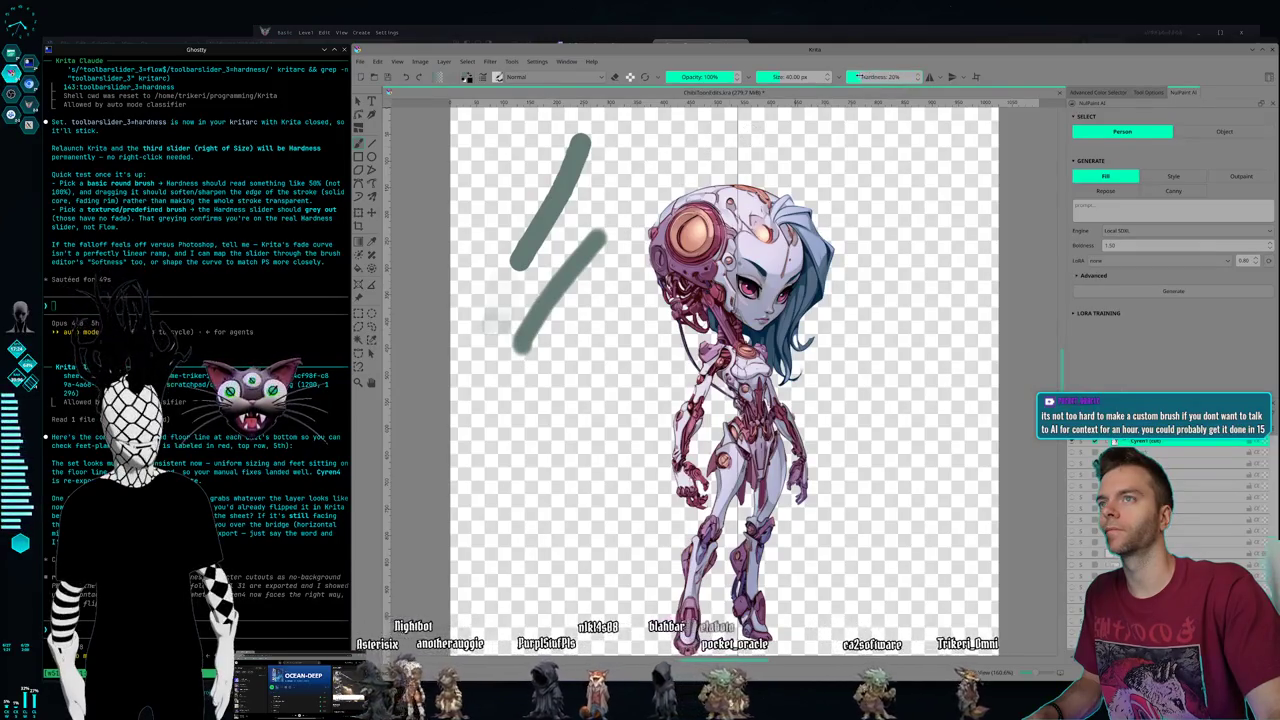
left_click_drag(607, 370, 535, 465)
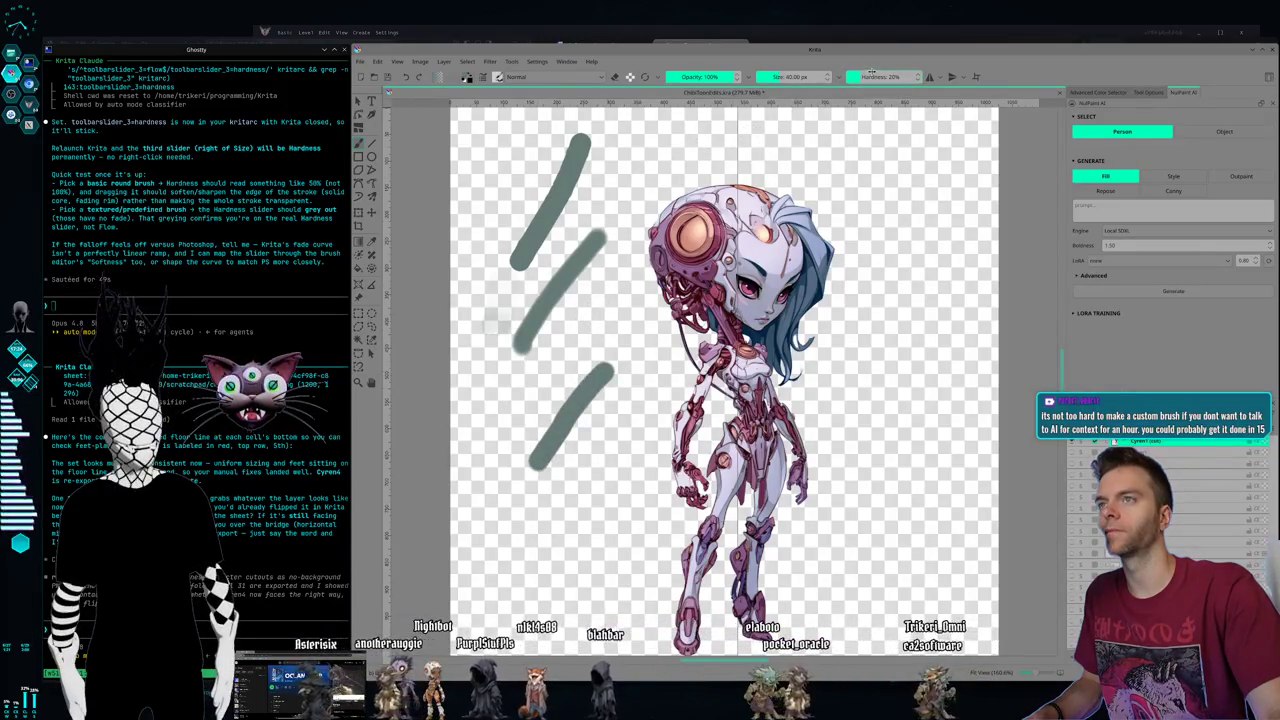
left_click_drag(566, 337, 489, 446)
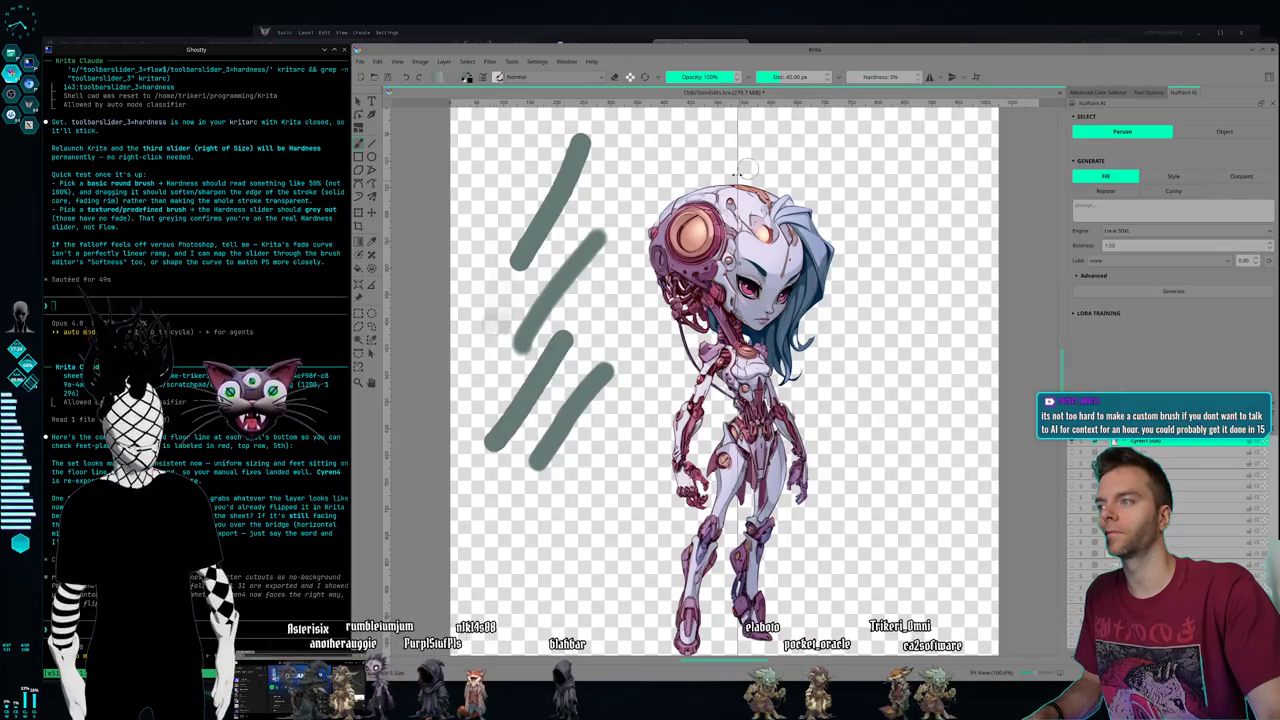
left_click_drag(905, 142, 925, 455)
left_click_drag(905, 330, 880, 535)
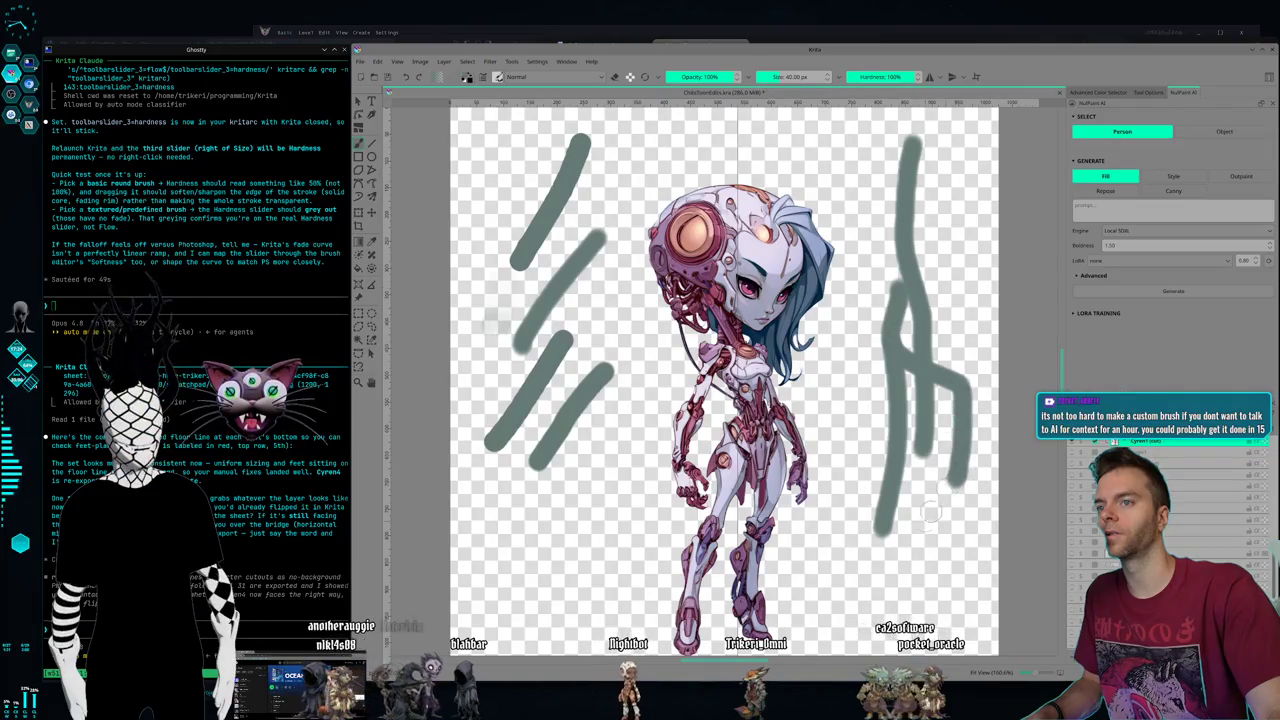
key("ctrl+z")
key("ctrl+z")
key("ctrl+z")
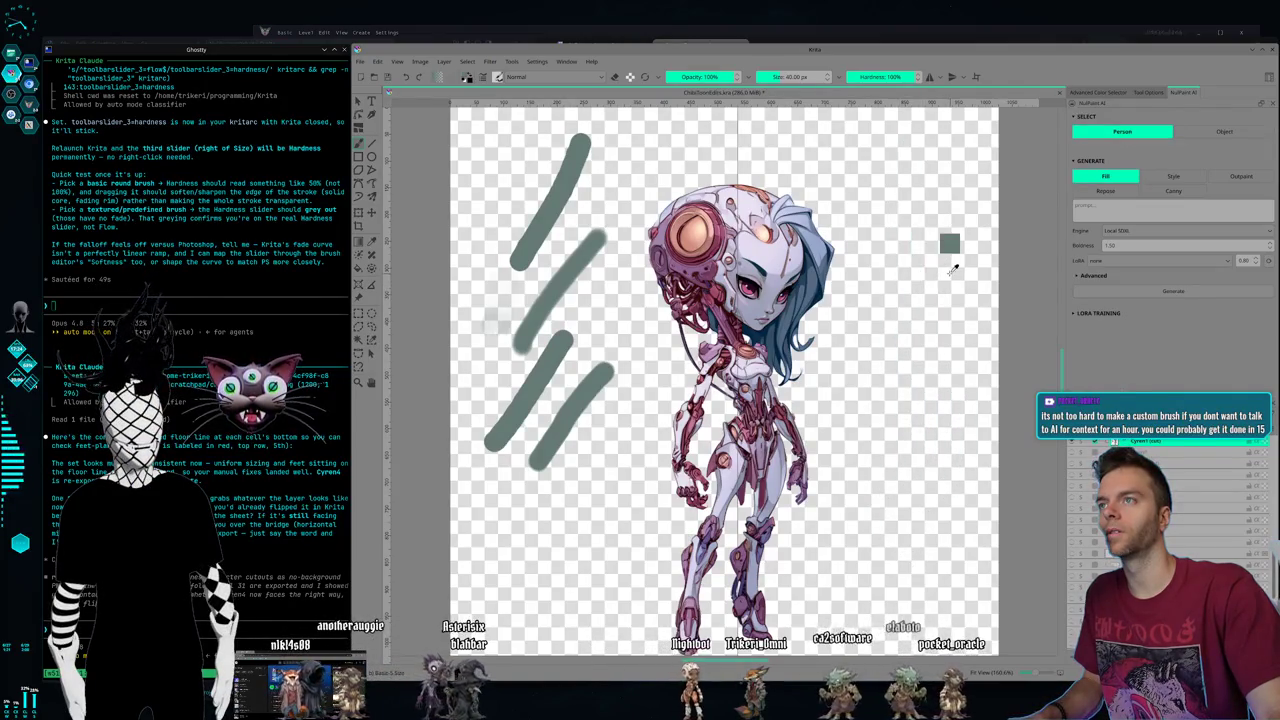
key("ctrl+z")
key("ctrl+z")
key("ctrl+z")
key("ctrl+z")
type("Hey, it seems inverted. Harness at 100% has like some fall off and then if it's at 0% then it's fully opaque.")
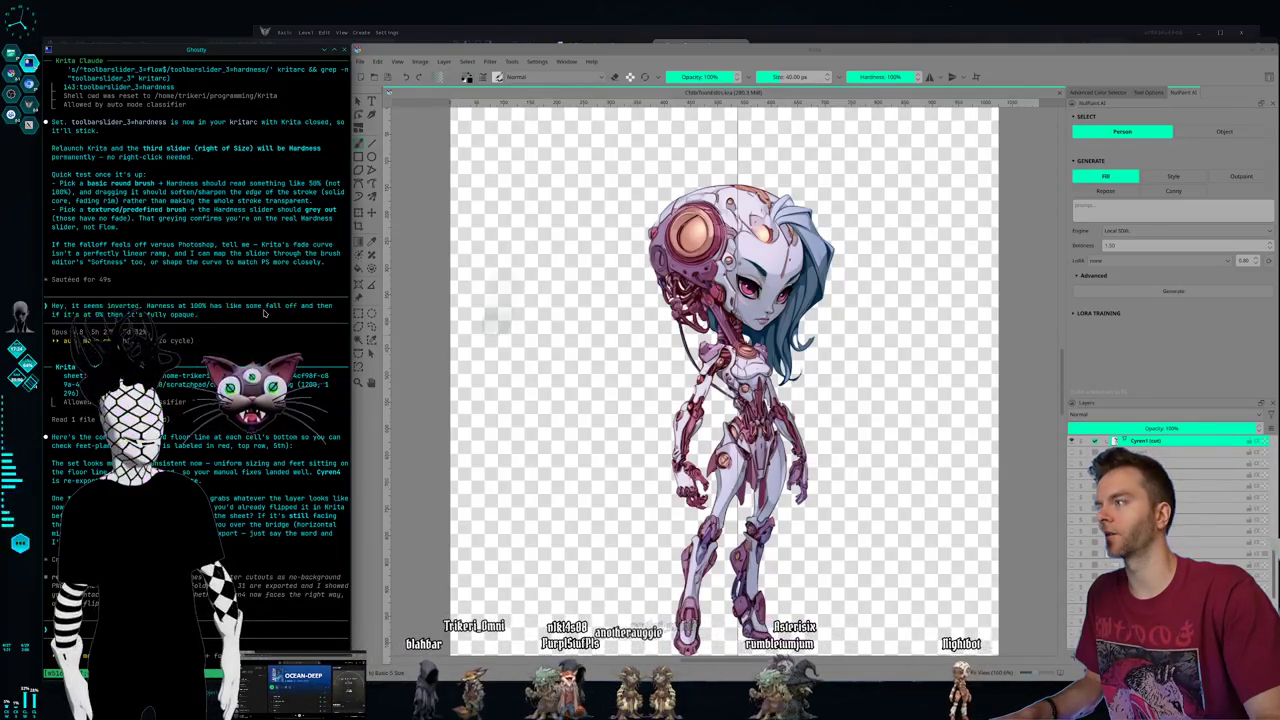
- Send Claude the report that Hardness seems inverted: 100% fades at the edge, 0% fully opaque
key("Return")
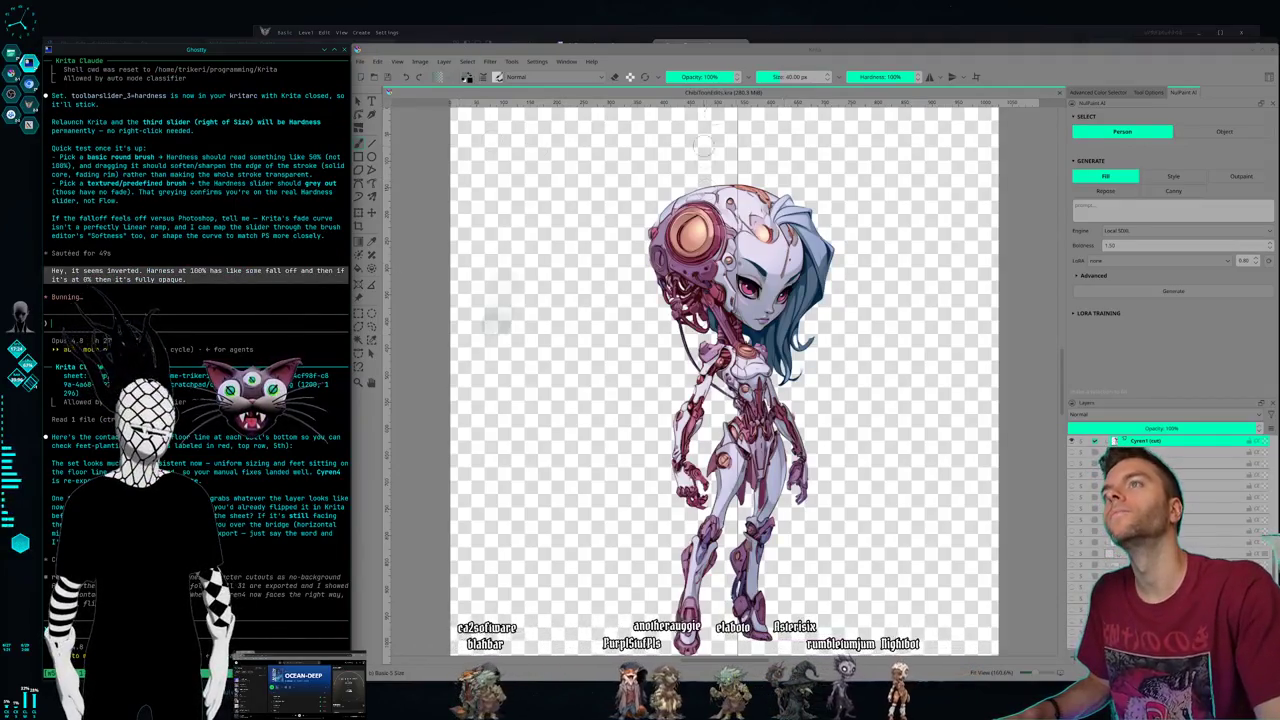
- Test a 0% hardness stroke and a full-hardness stroke, undoing each one
left_click_drag(900, 76, 848, 76)
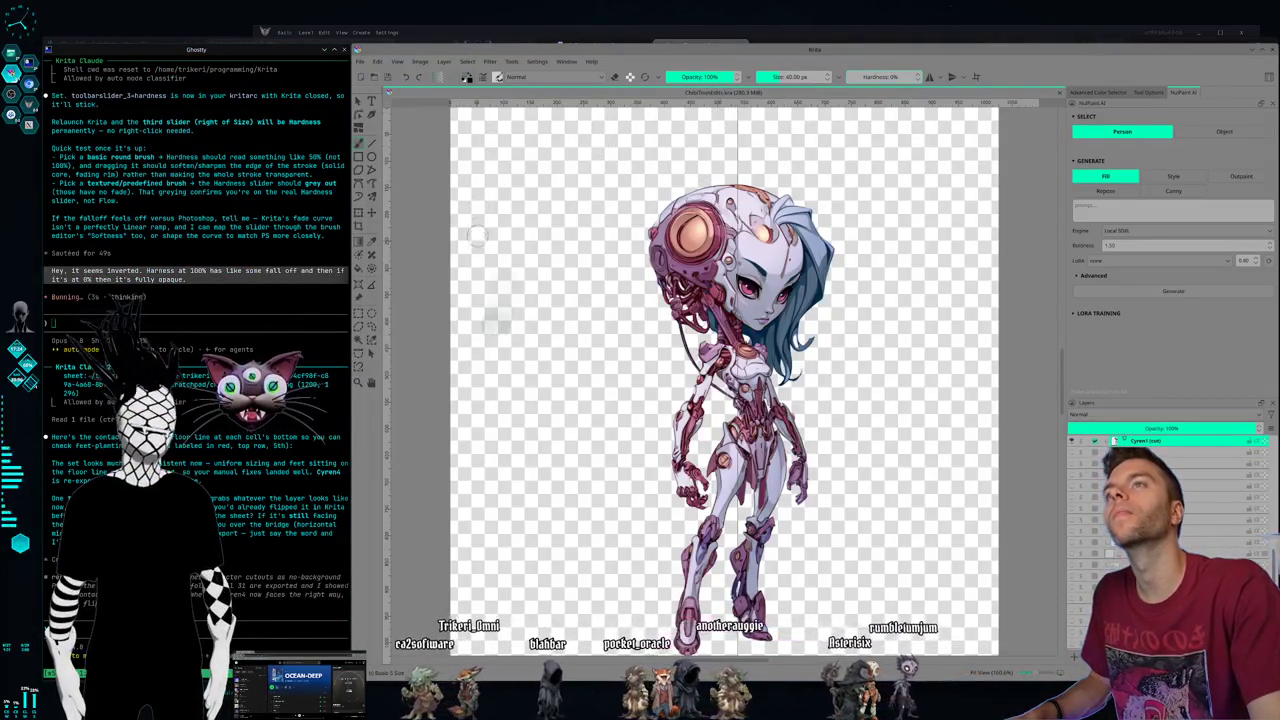
left_click_drag(557, 150, 562, 386)
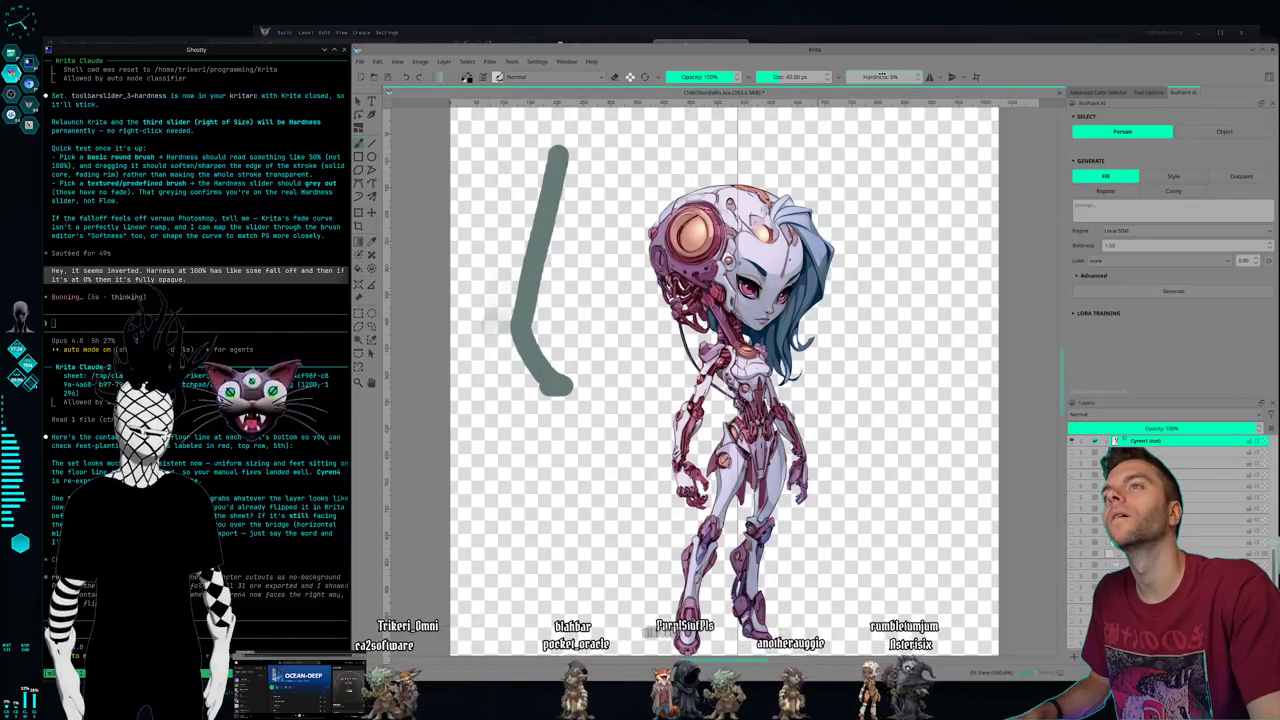
key("ctrl+z")
mouse_move(880, 76)
left_mouse_down()
mouse_move(925, 76)
mouse_move(914, 200)
mouse_move(946, 448)
left_mouse_up()
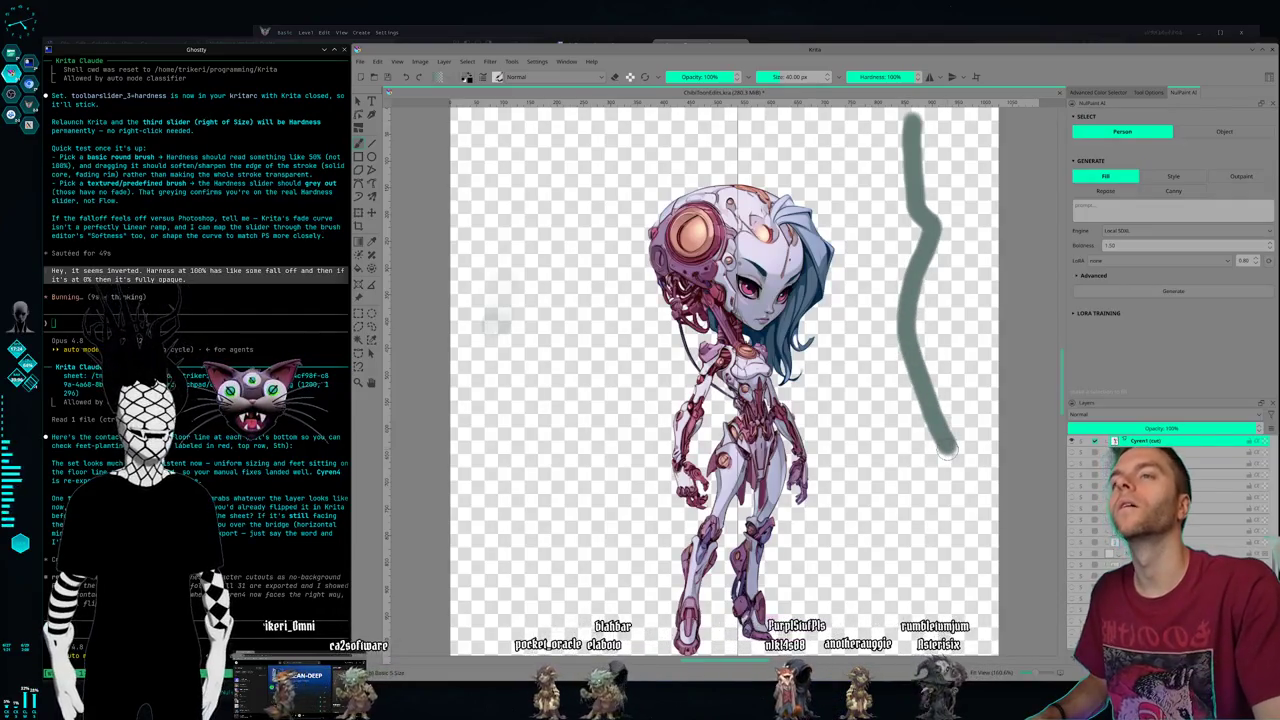
key("ctrl+z")
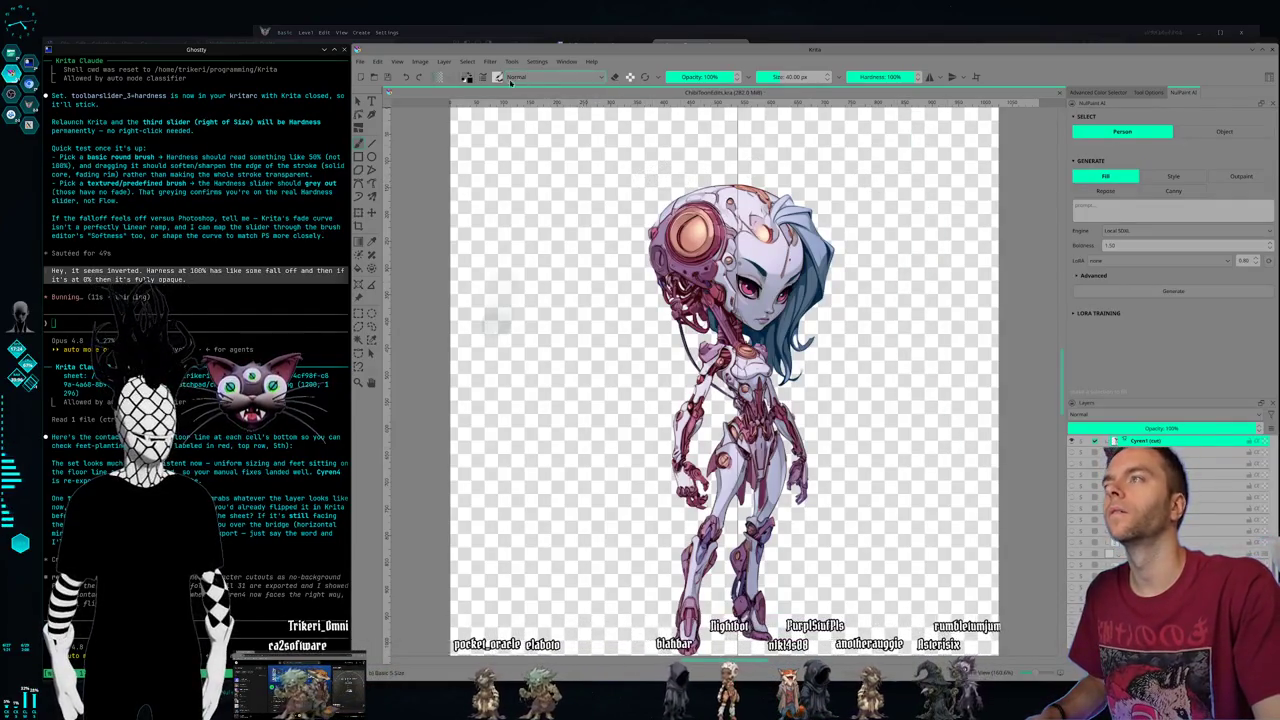
- Choose a basic round brush, paint soft and hard strokes beside the character, then undo both
left_click(499, 78)
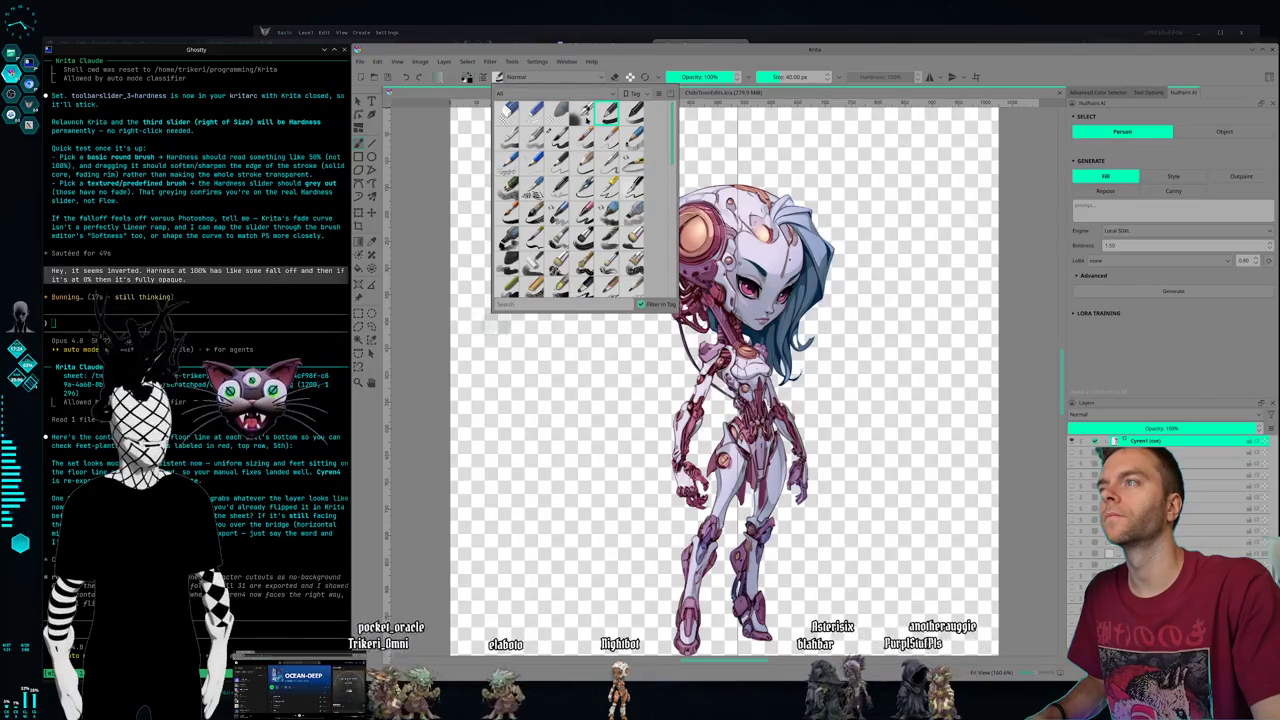
left_click(633, 112)
left_click(499, 78)
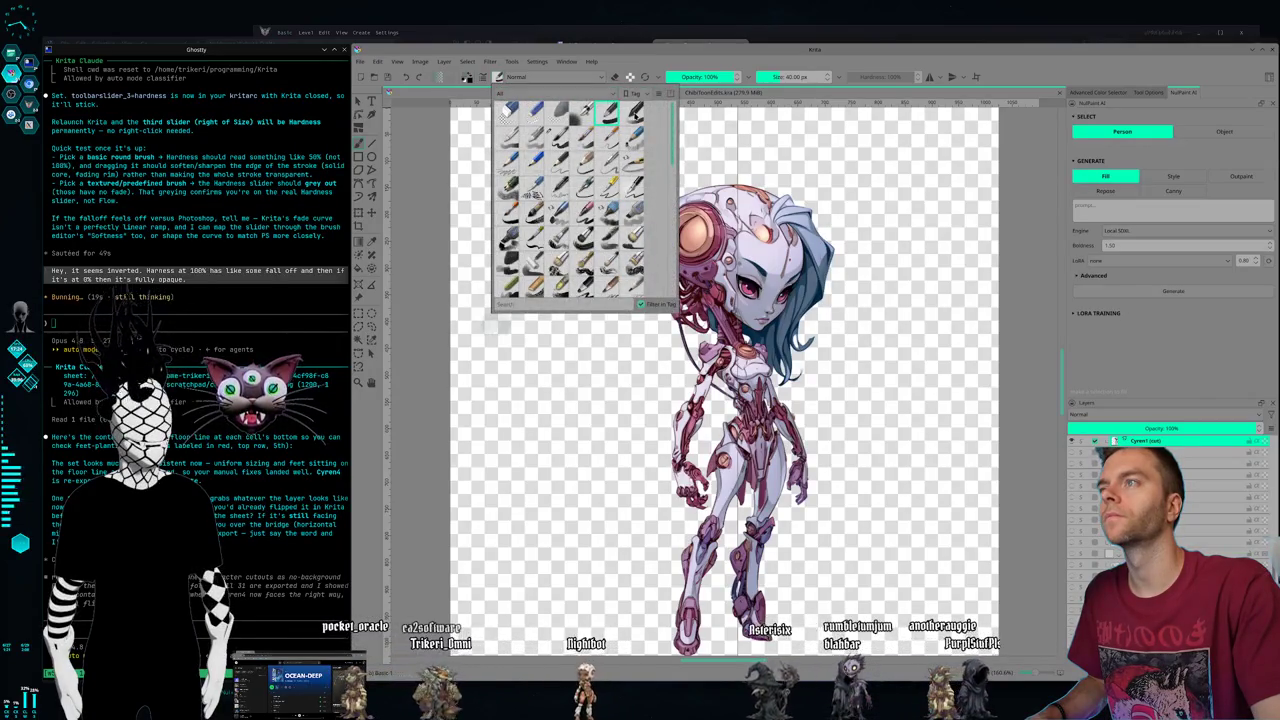
left_click_drag(541, 167, 536, 310)
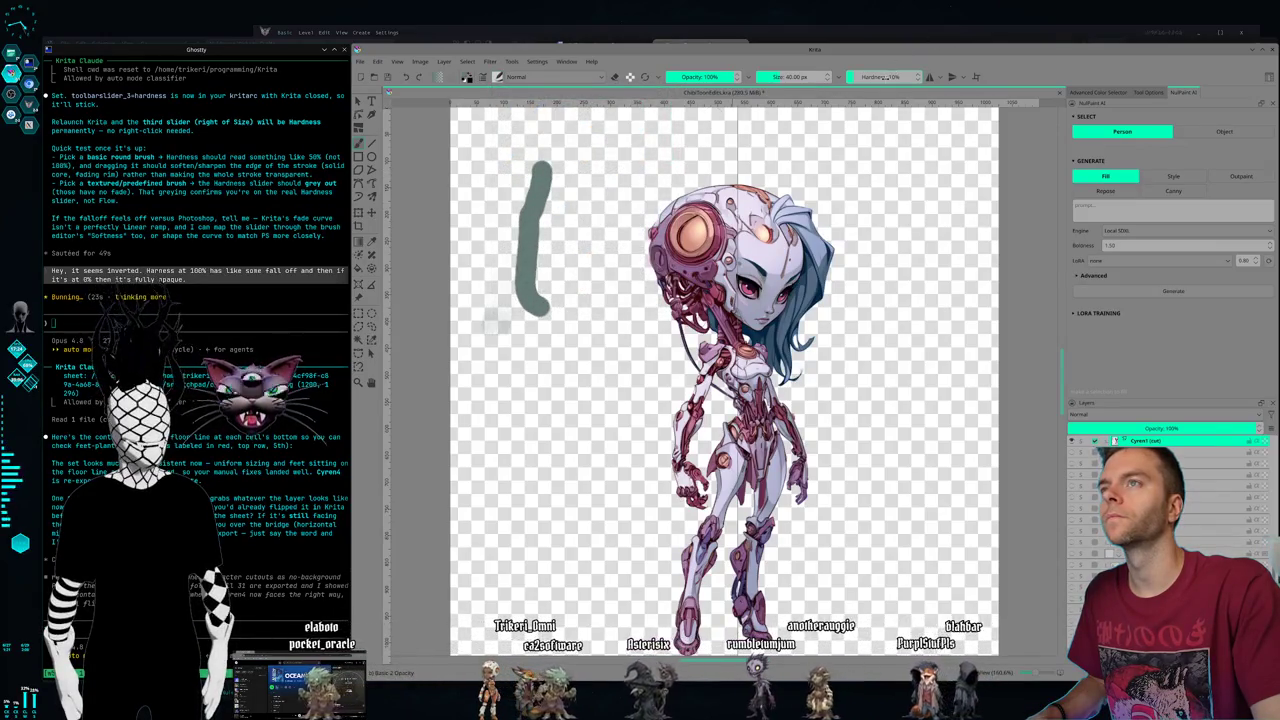
left_click_drag(910, 165, 903, 465)
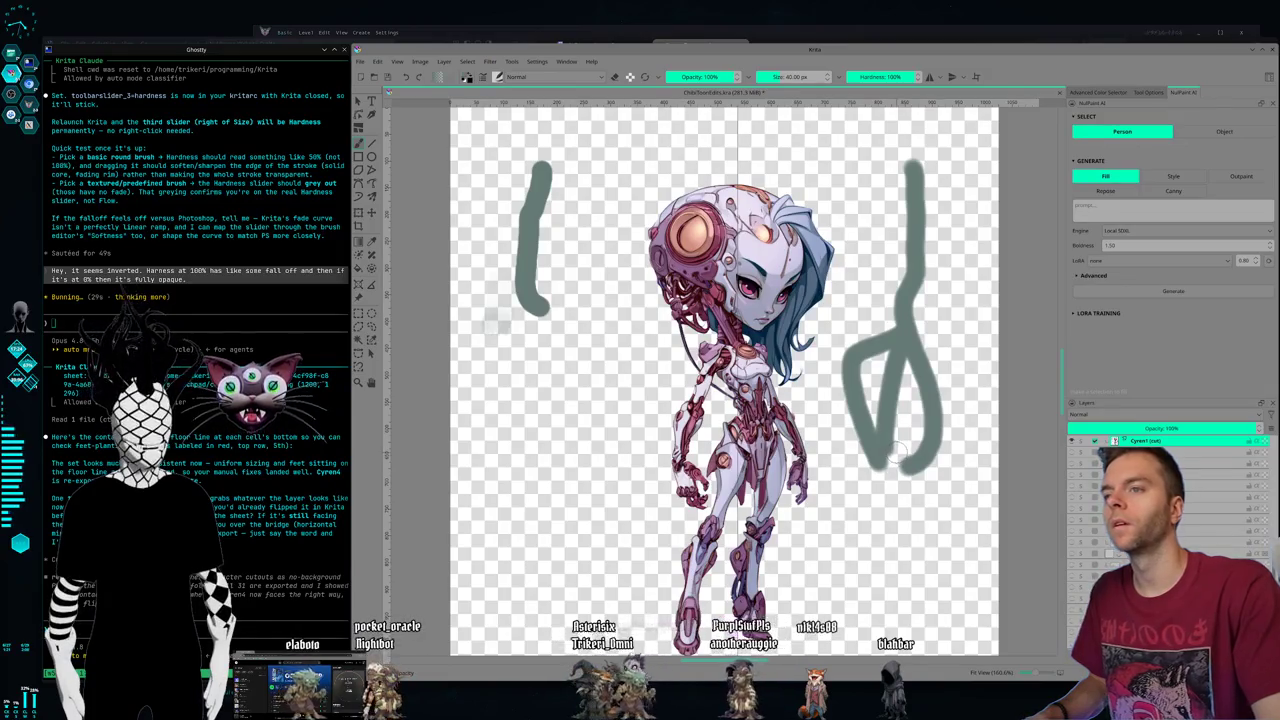
key("ctrl+z")
key("ctrl+z")
key("ctrl+z")
key("ctrl+z")
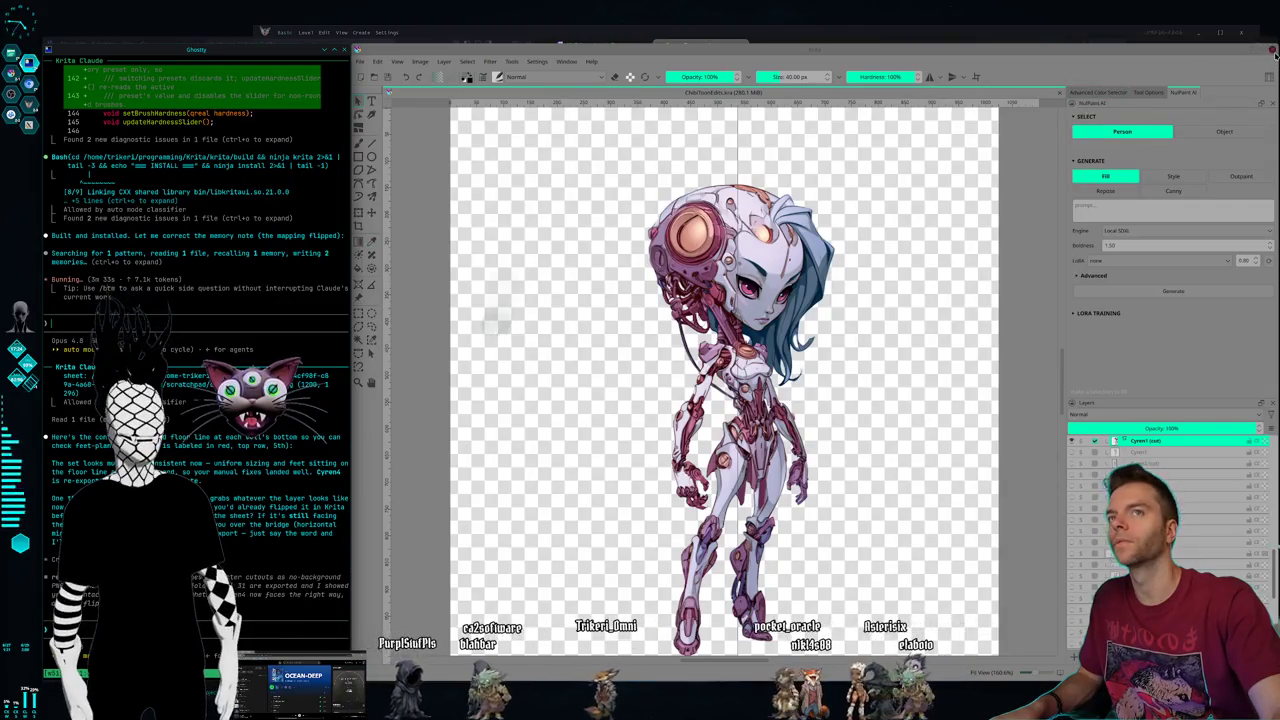
- Relaunch the rebuilt Krita from the KDE launcher by searching 'kri'
key("alt+Tab")
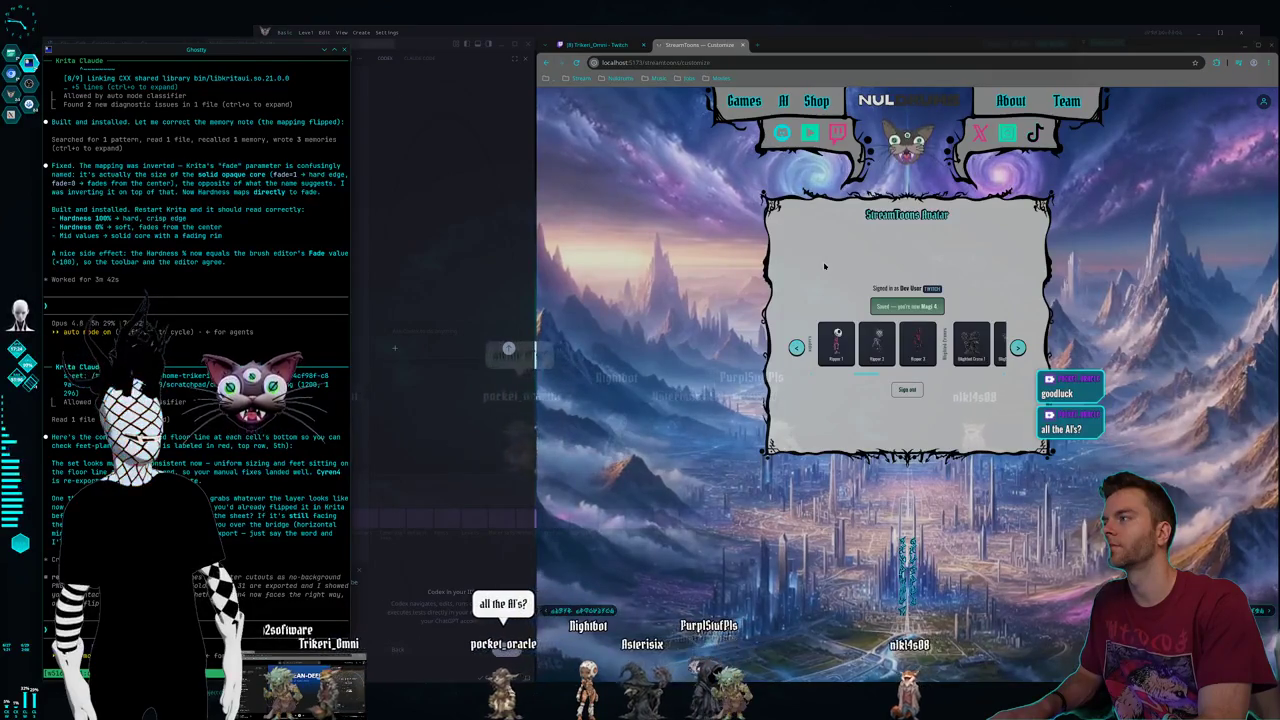
key("alt+space")
type("kri")
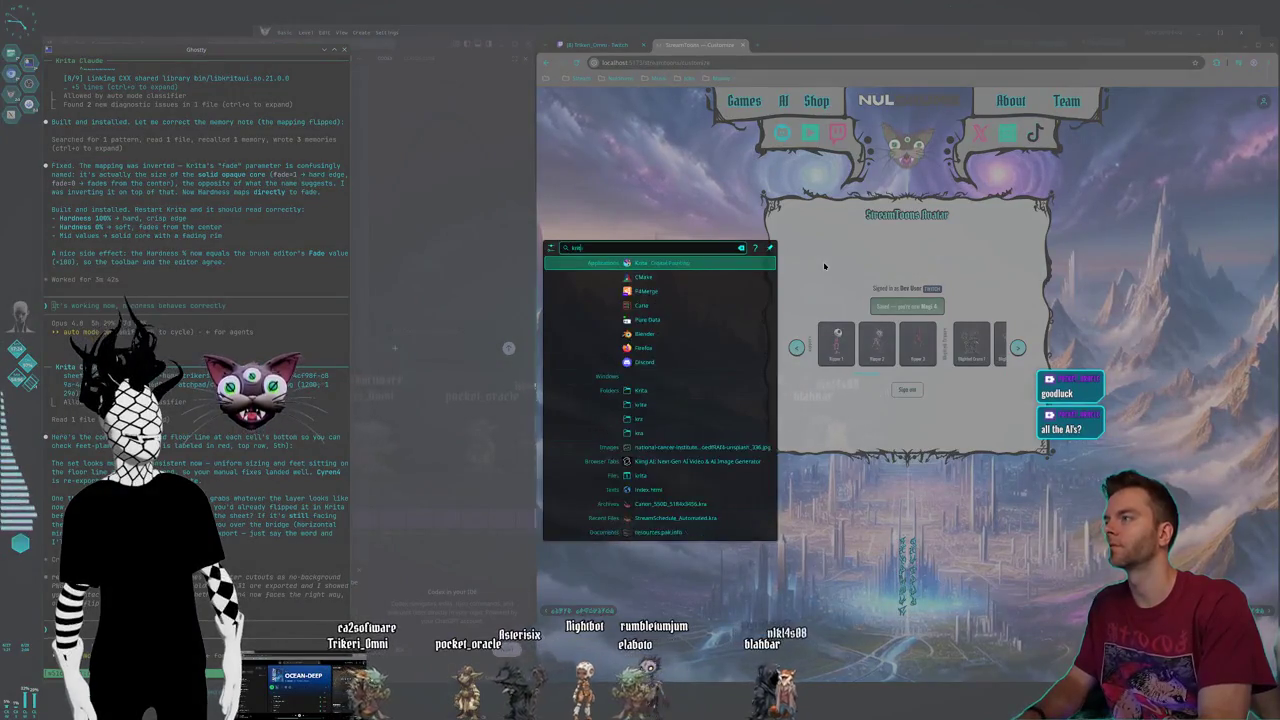
key("Return")
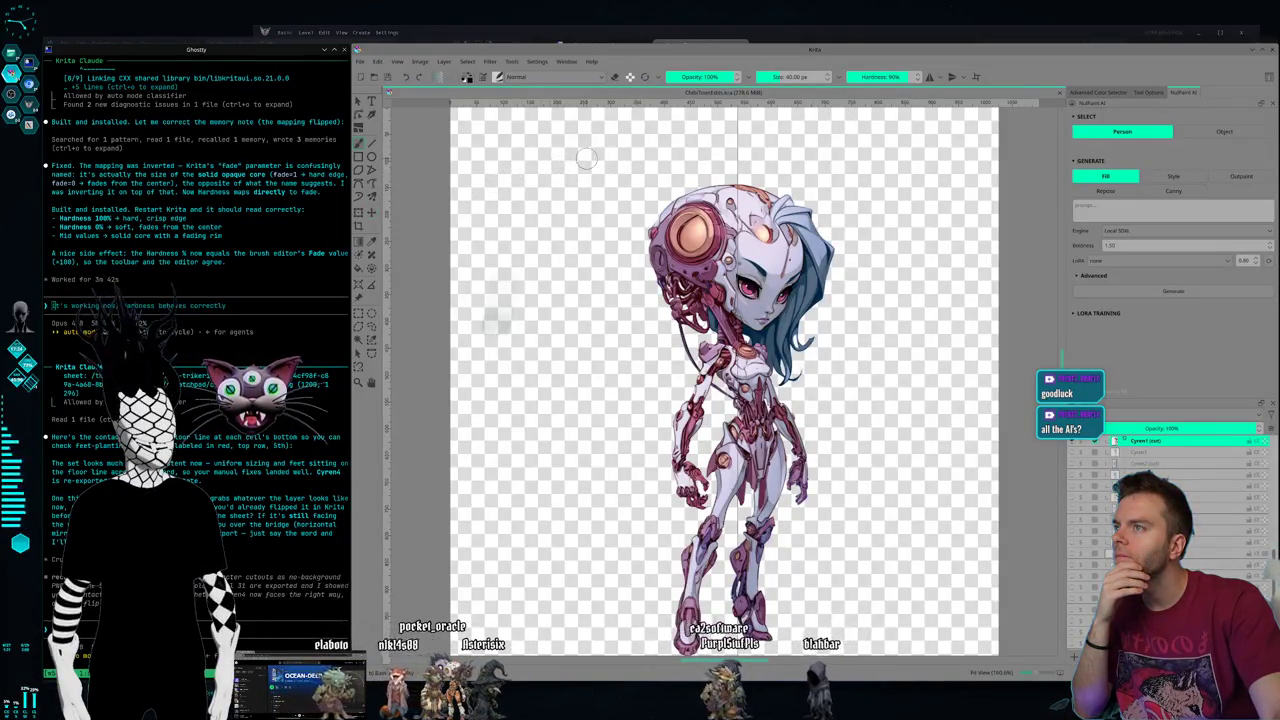
- Paint three grey strokes at decreasing Hardness beside the cyborg character, then undo
left_click_drag(586, 158, 540, 237)
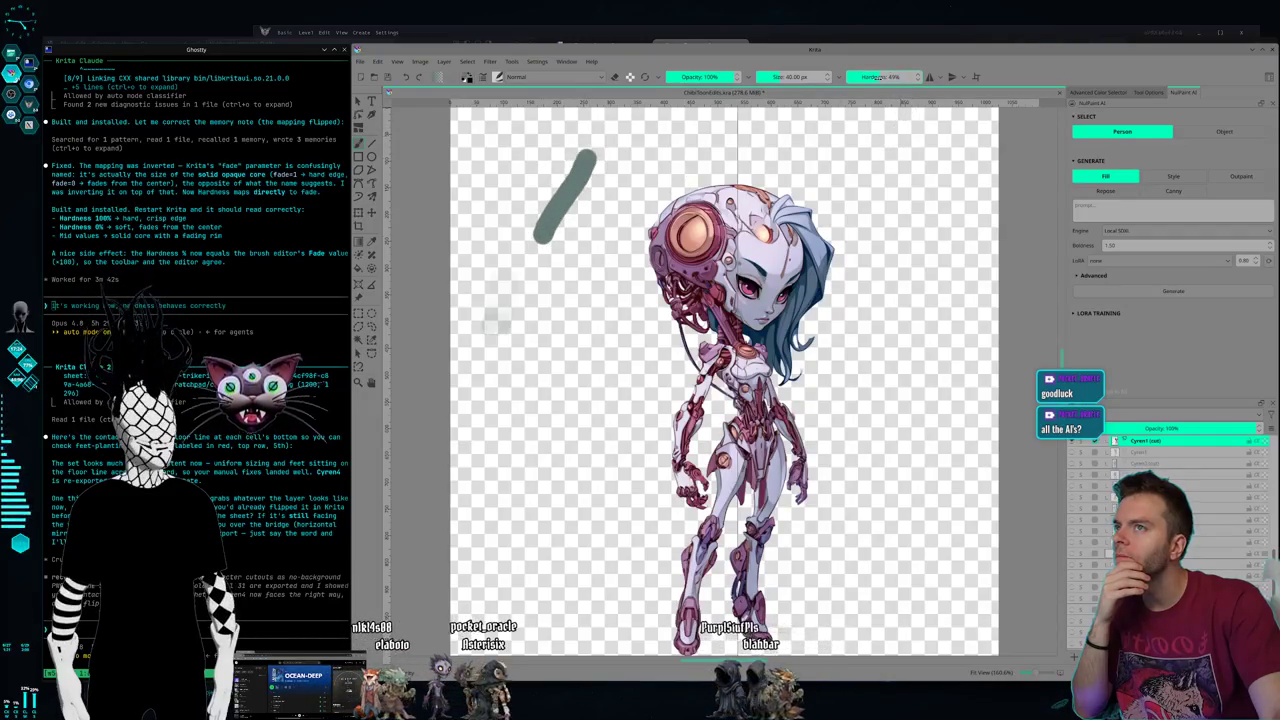
left_click_drag(623, 233, 530, 383)
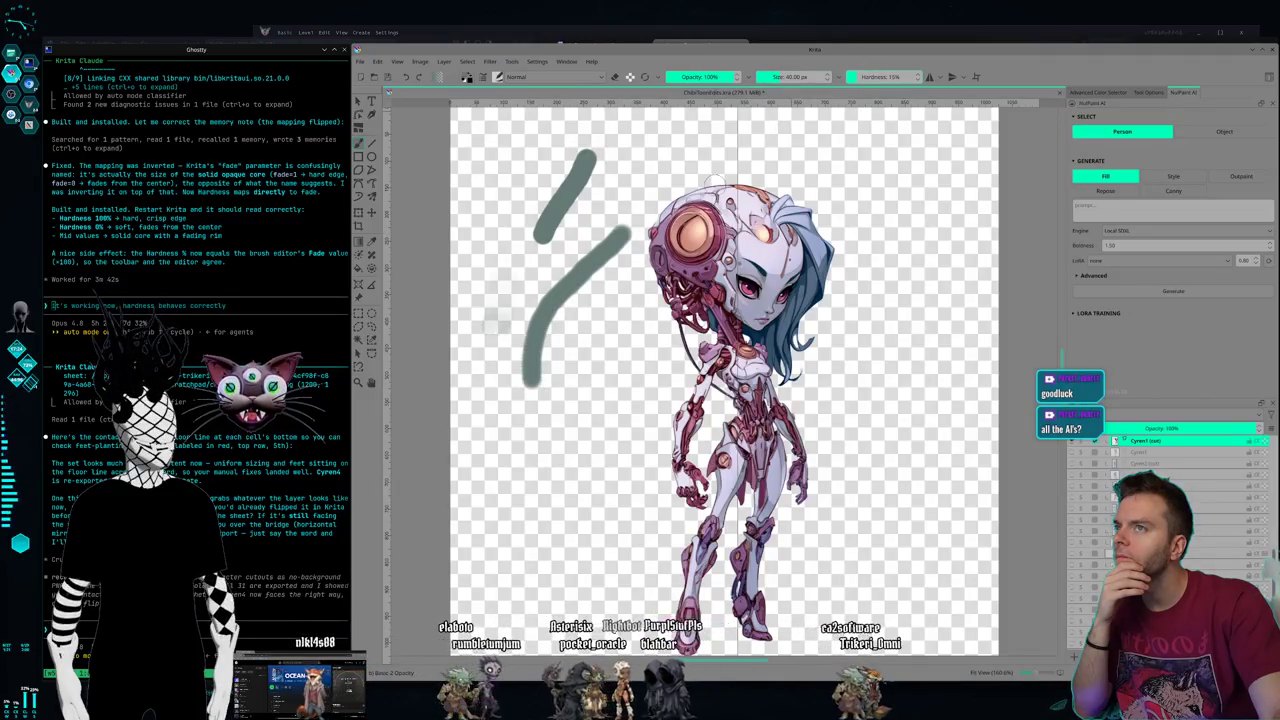
left_click_drag(581, 364, 514, 497)
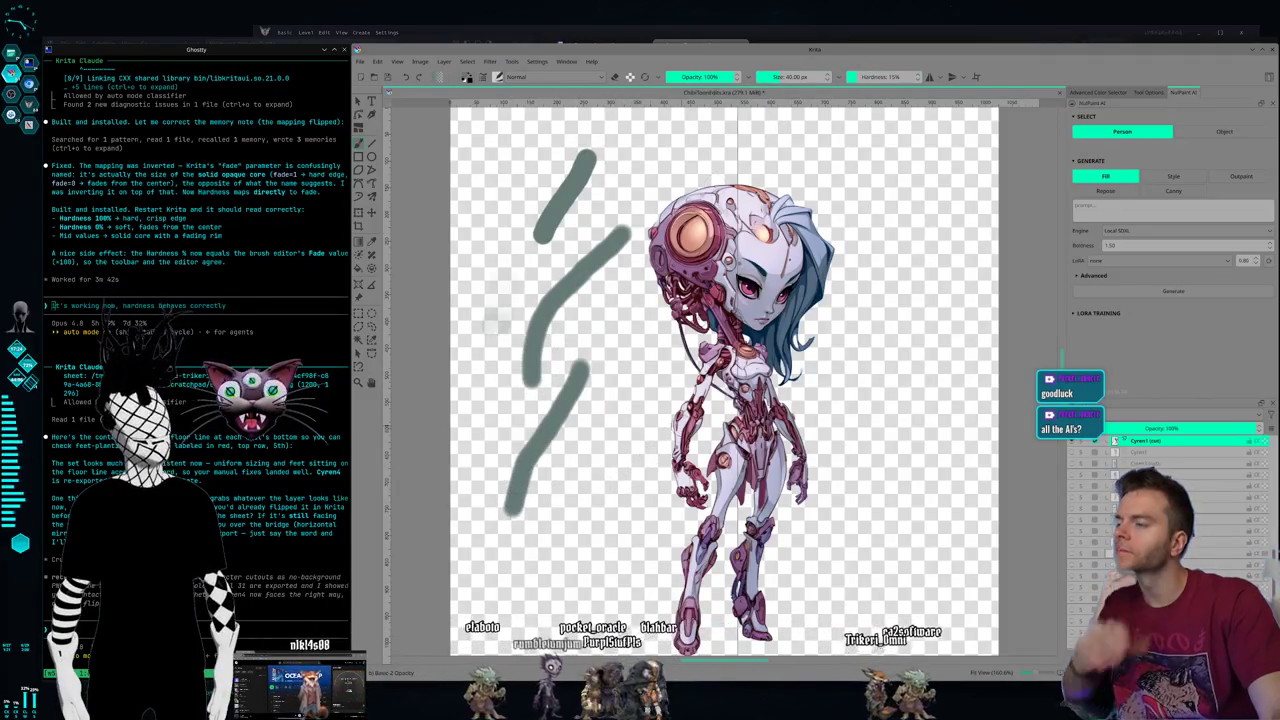
key("ctrl+z")
key("ctrl+z")
key("ctrl+z")
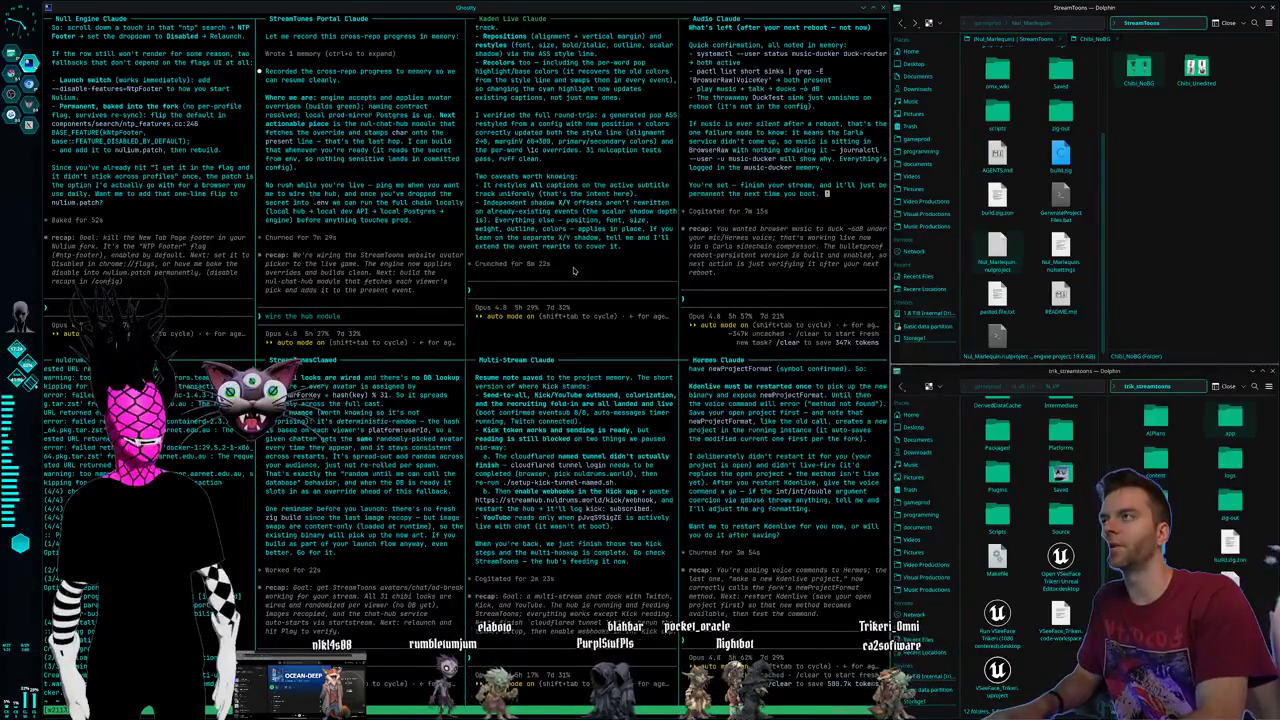
- Go to the browser workspace and page forward through the StreamToons avatars to the last ones
key("ctrl+alt+Right")
key("ctrl+alt+Right")
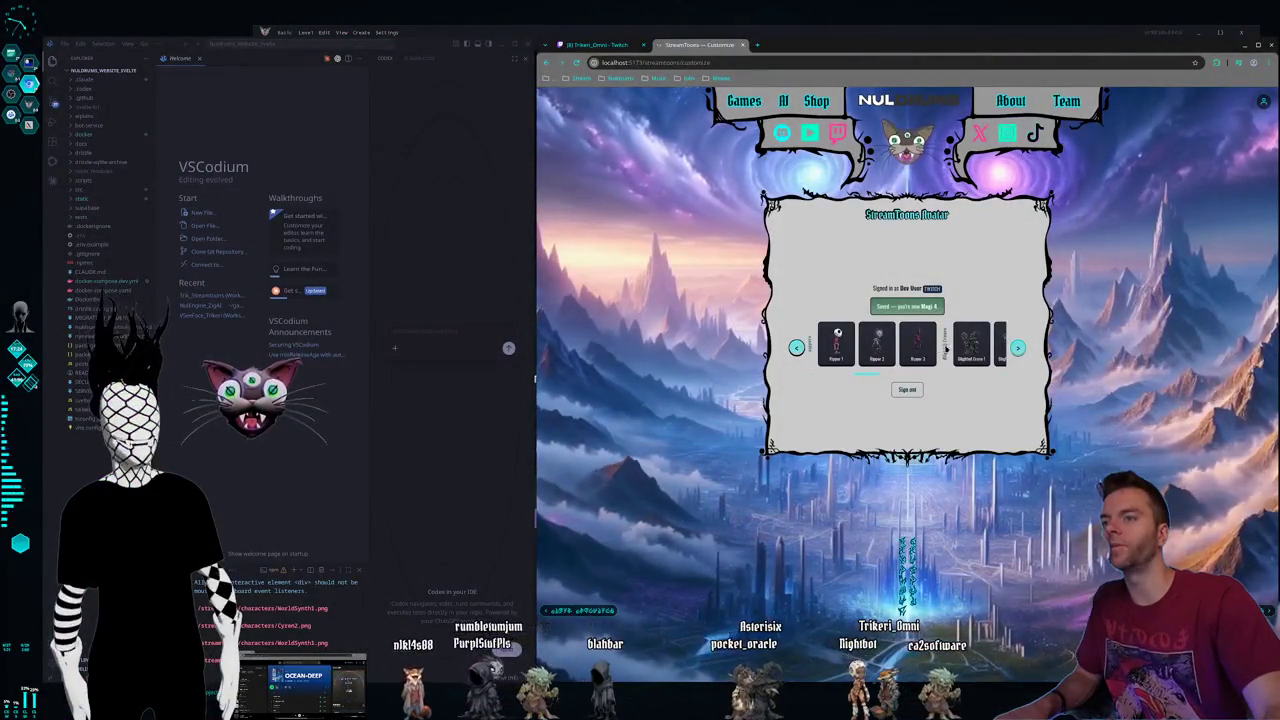
left_click(1017, 348)
left_click(1017, 348)
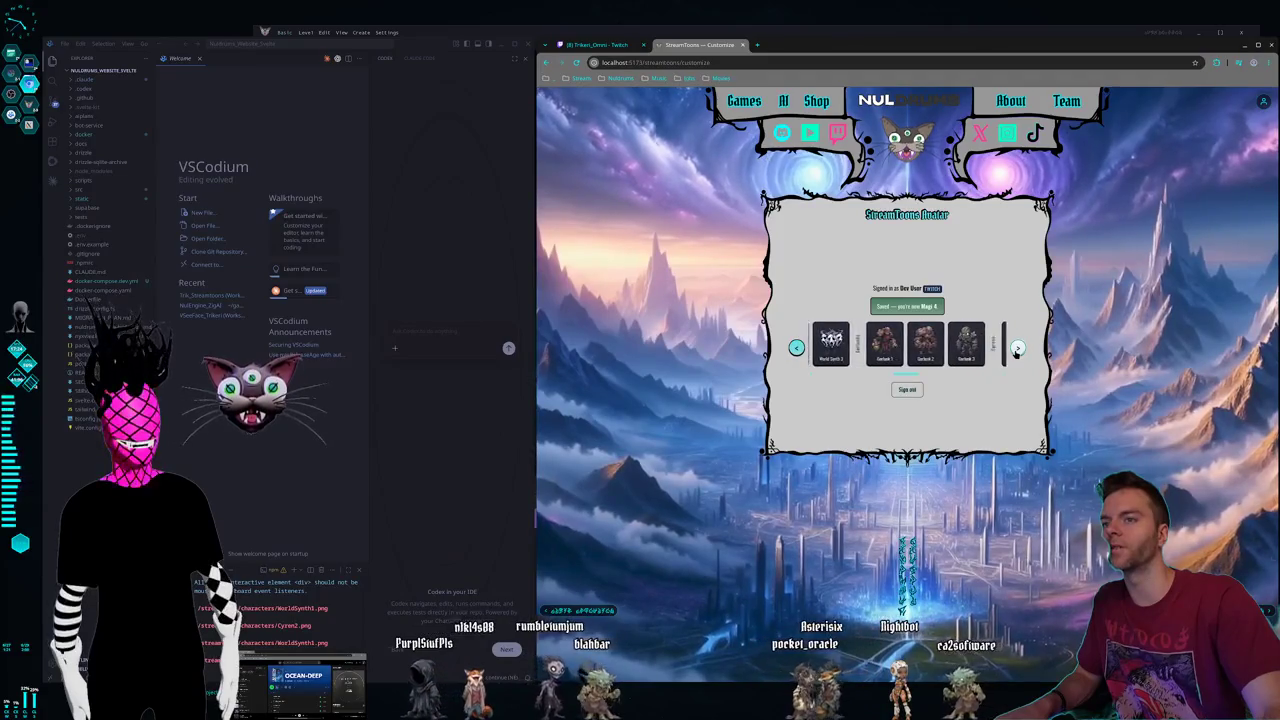
left_click(1017, 348)
left_click(1017, 348)
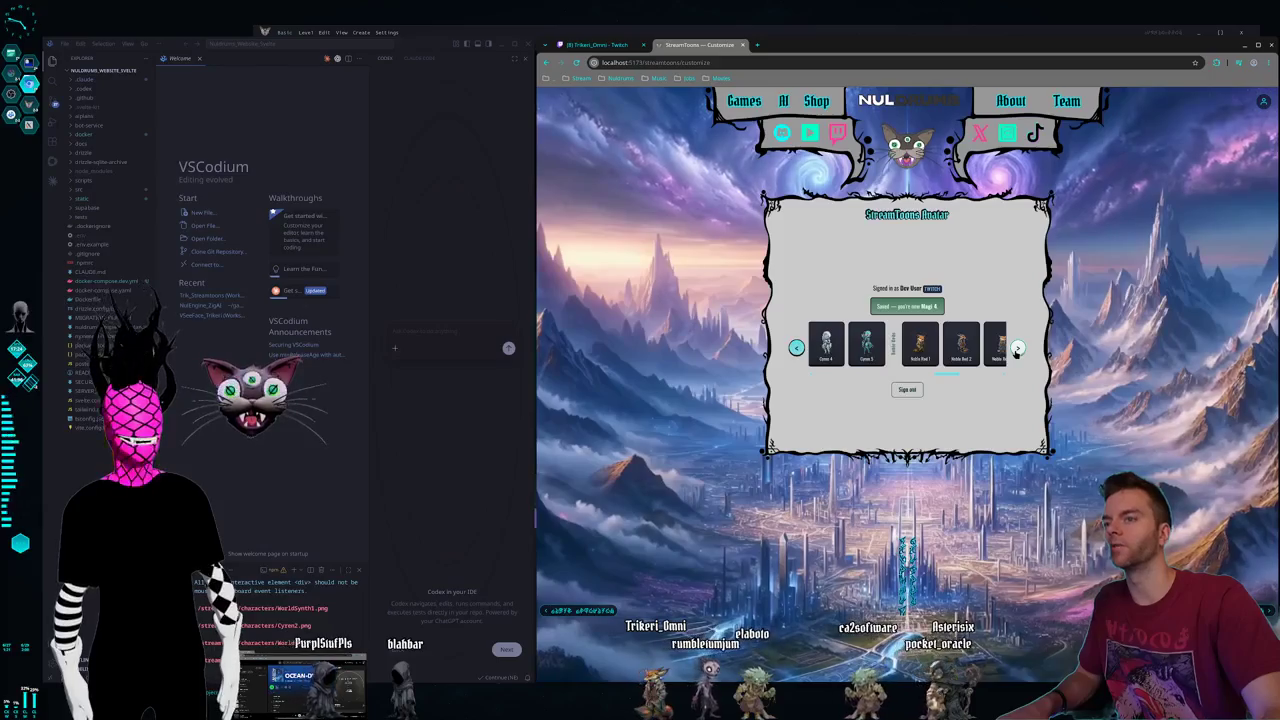
left_click(1017, 348)
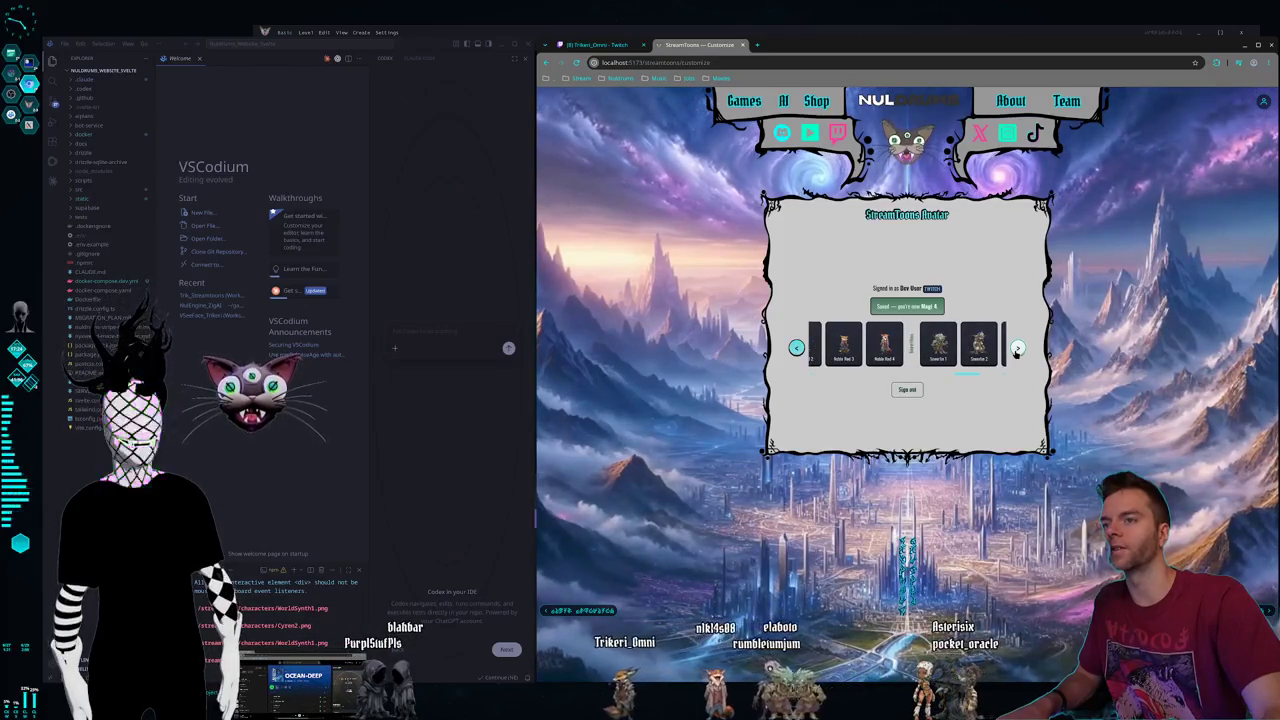
left_click(1018, 348)
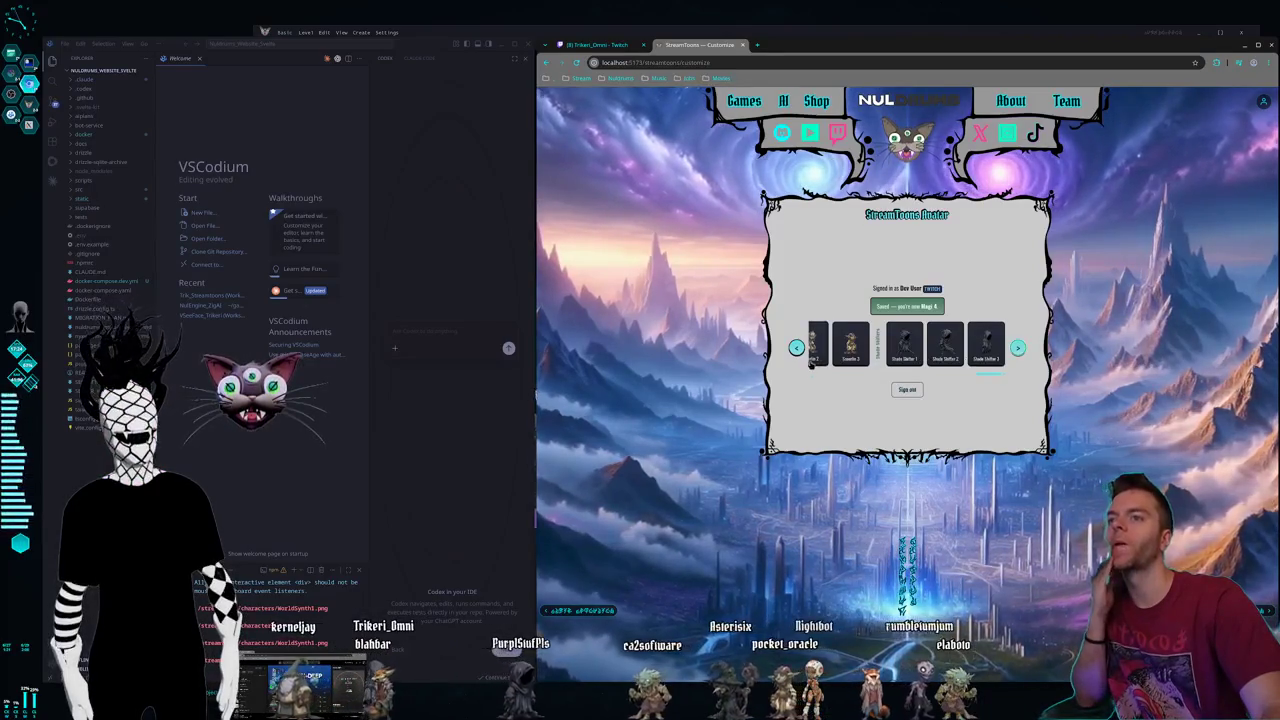
- Page back through the avatar carousel to the first avatars
left_click(796, 348)
left_click(796, 348)
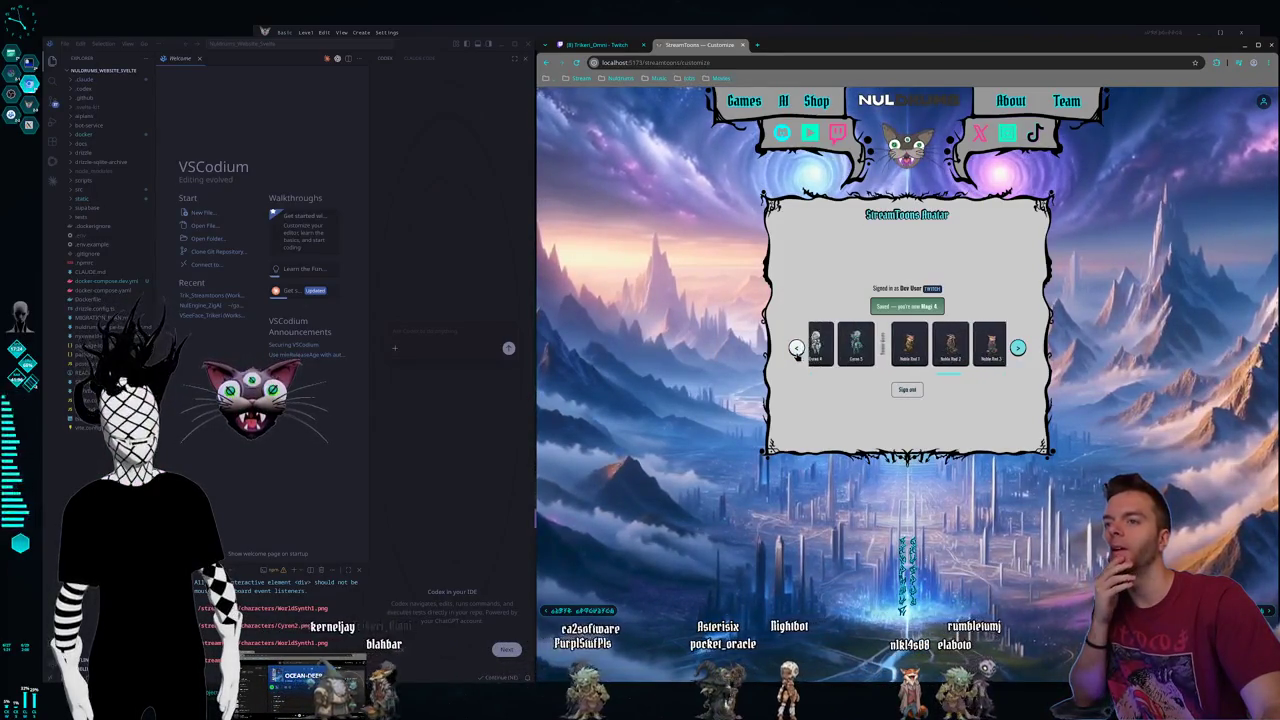
left_click(796, 348)
left_click(796, 348)
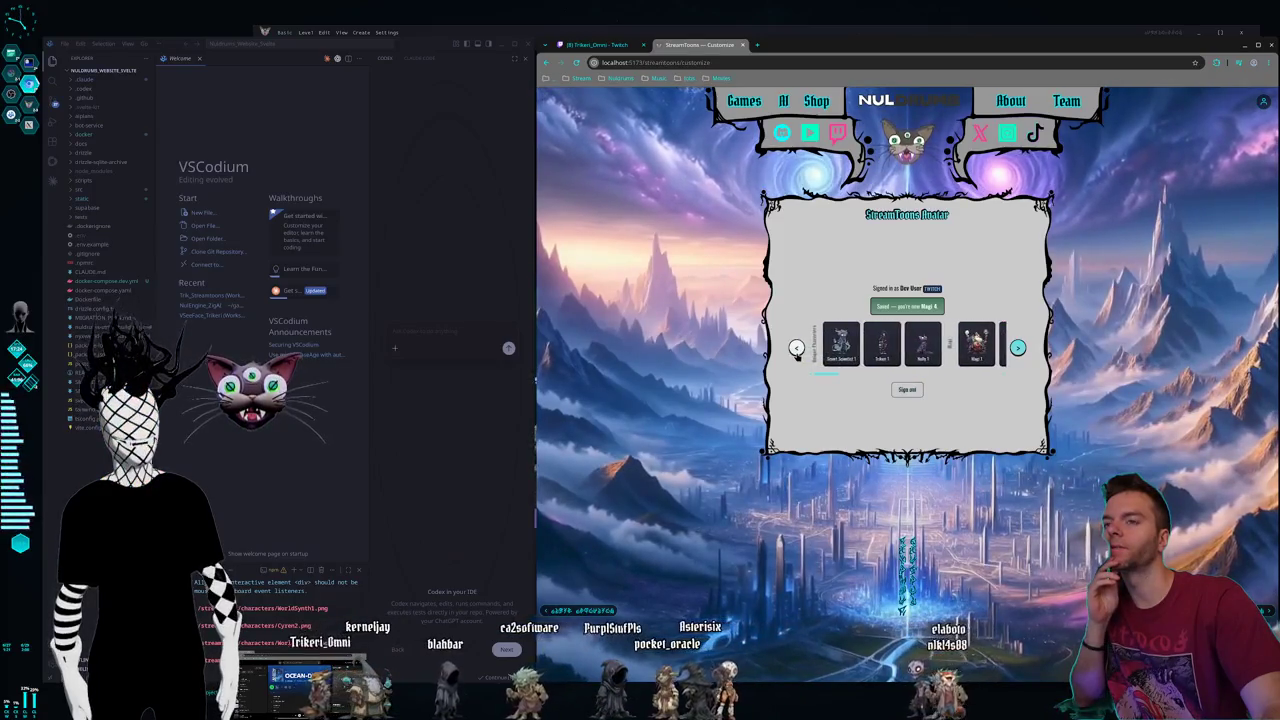